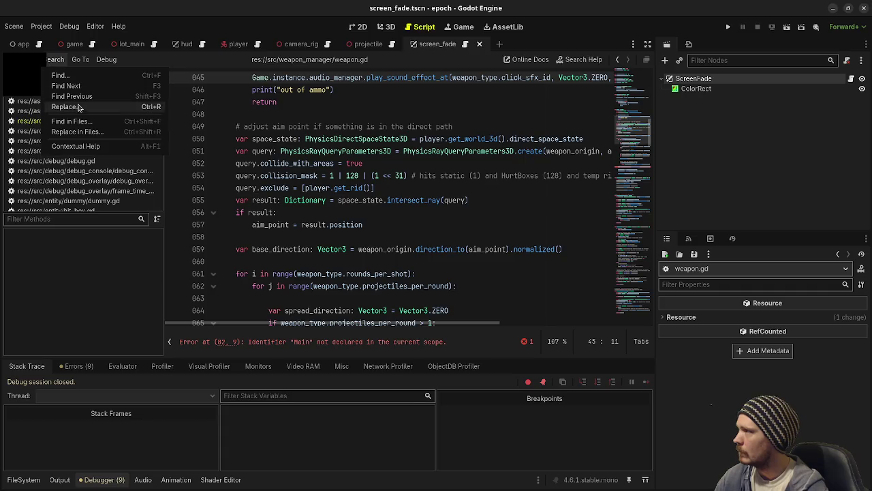
- Search all project scripts for 'Main' with Find in Files
left_click(80, 121)
type("Main")
key("Return")
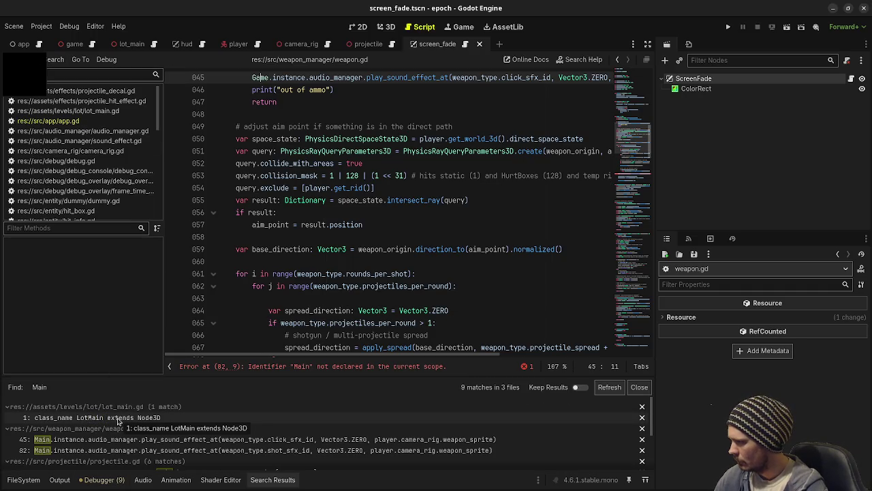
- Change the Main reference in weapon.gd to Game
left_click(130, 439)
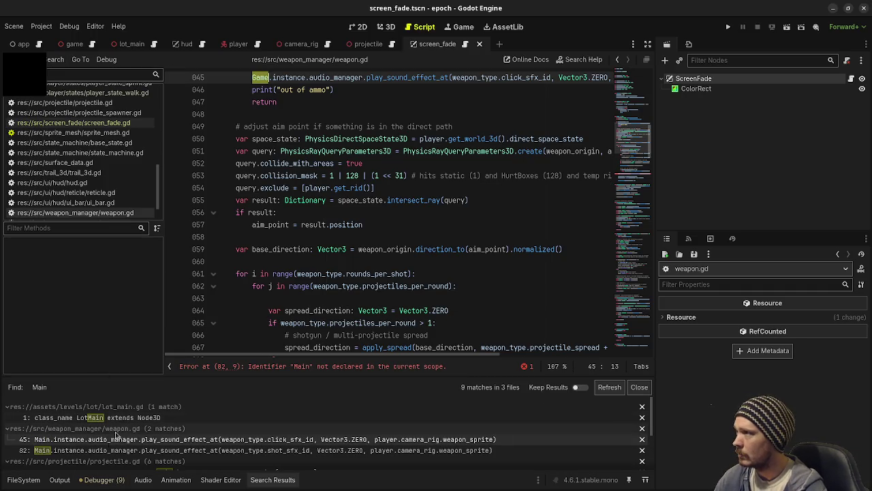
left_click(130, 449)
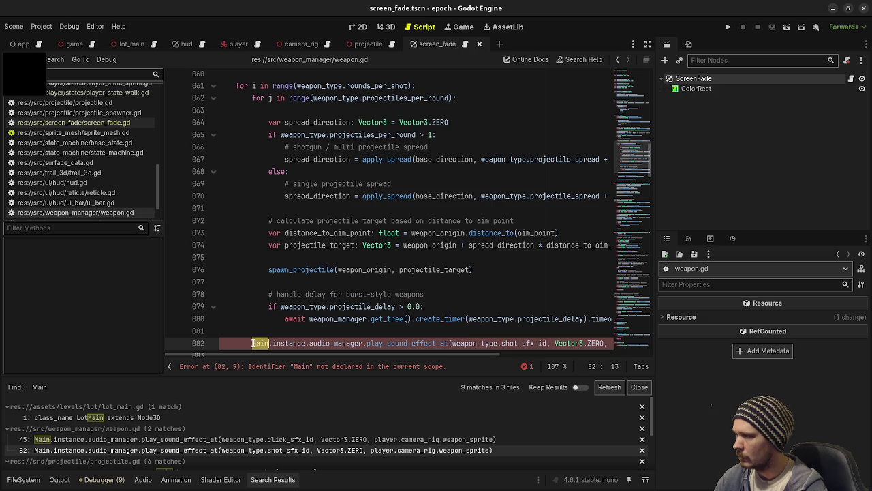
type("Game")
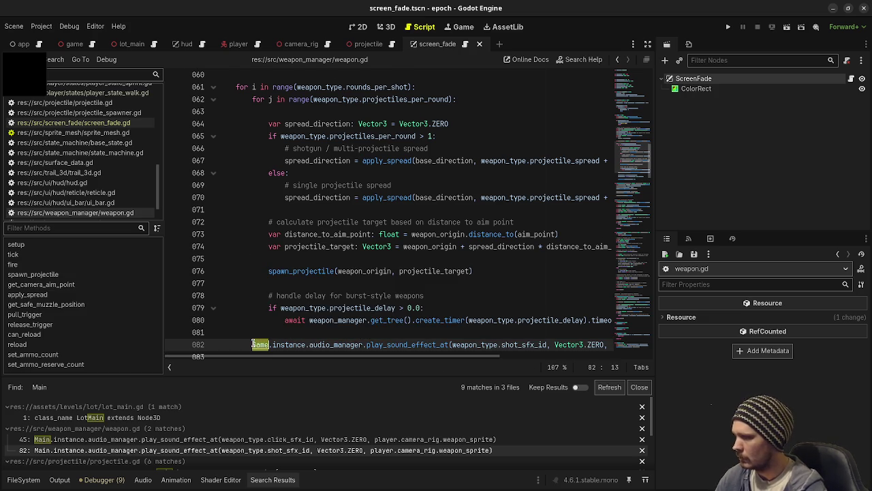
scroll(109, 436, "down", 2)
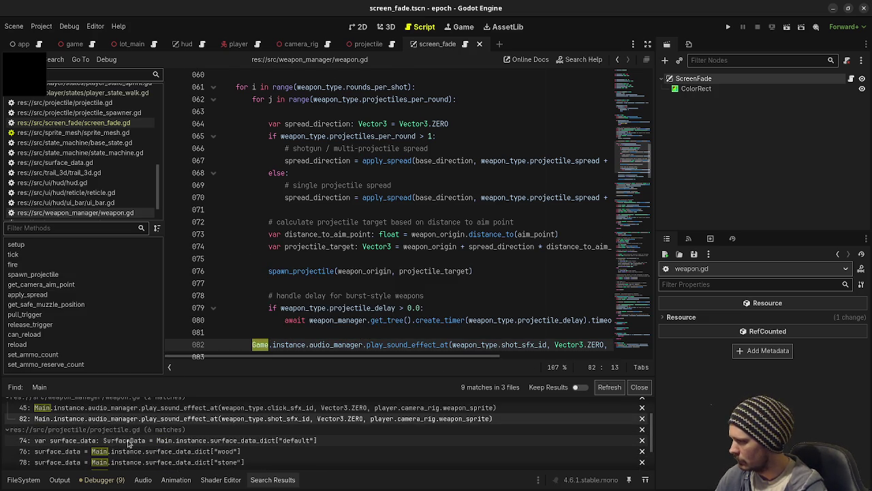
- Replace Main with Game on projectile.gd lines 74, 76, 78, 80 and 90
left_click(128, 443)
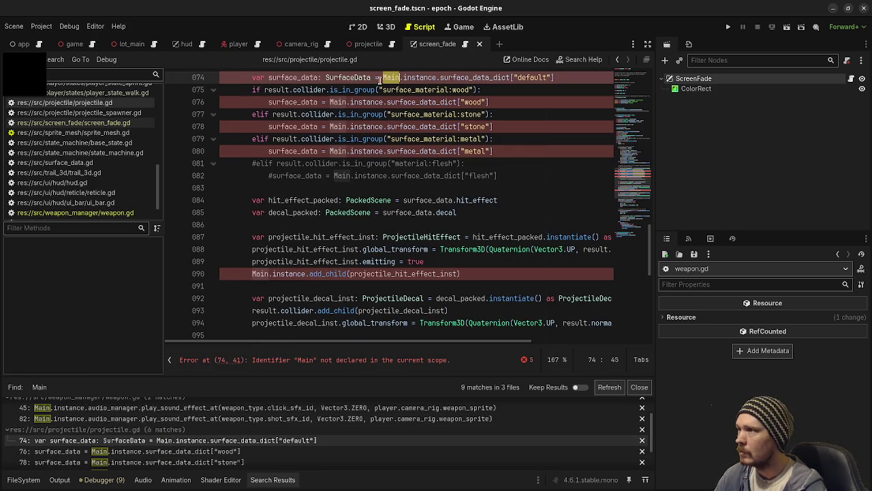
type("Game")
double_click(338, 102)
type("Game")
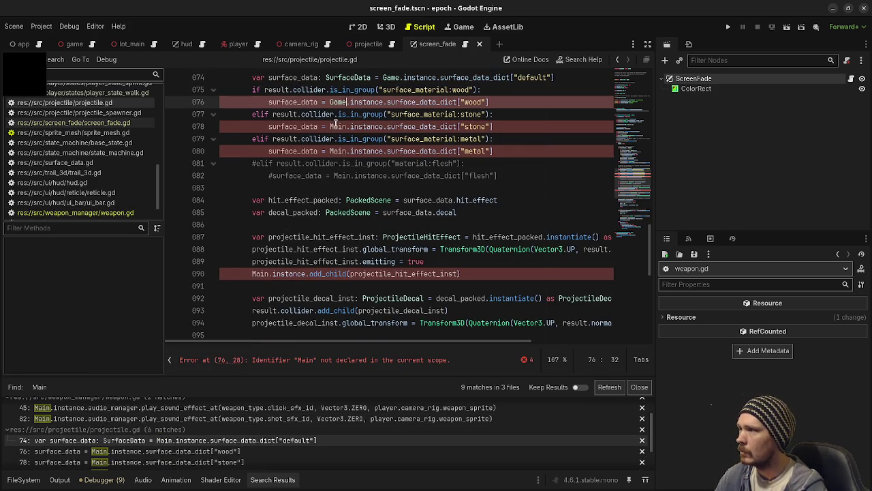
double_click(338, 126)
type("Game")
double_click(338, 151)
type("Game")
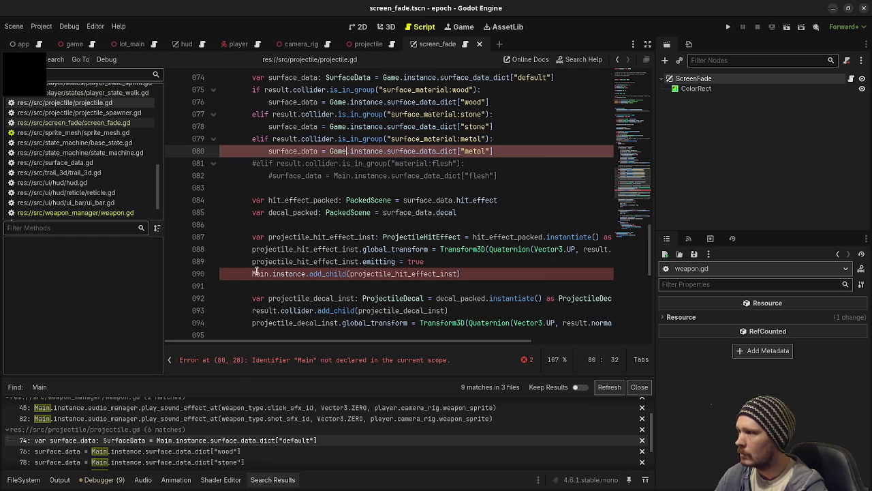
double_click(260, 274)
type("Game")
scroll(151, 432, "down", 1)
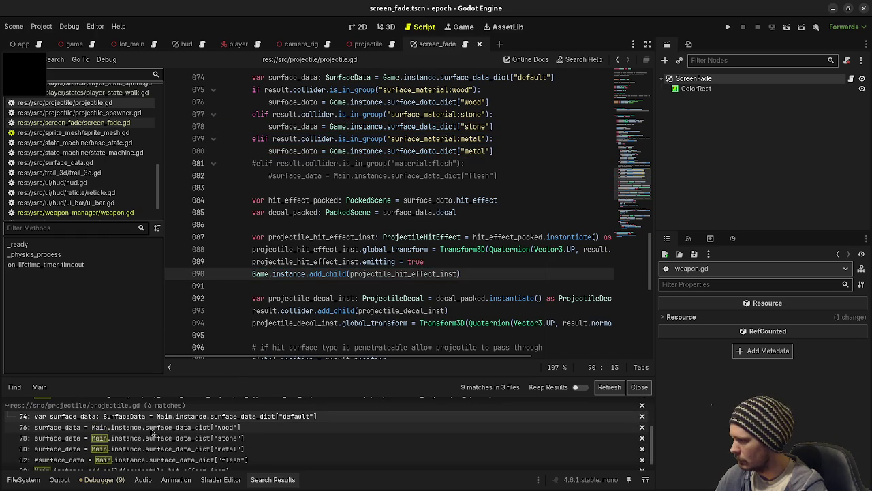
- Verify the fixed matches and refresh the search results to confirm fewer Main hits
left_click(151, 428)
key("Down")
key("Down")
key("Down")
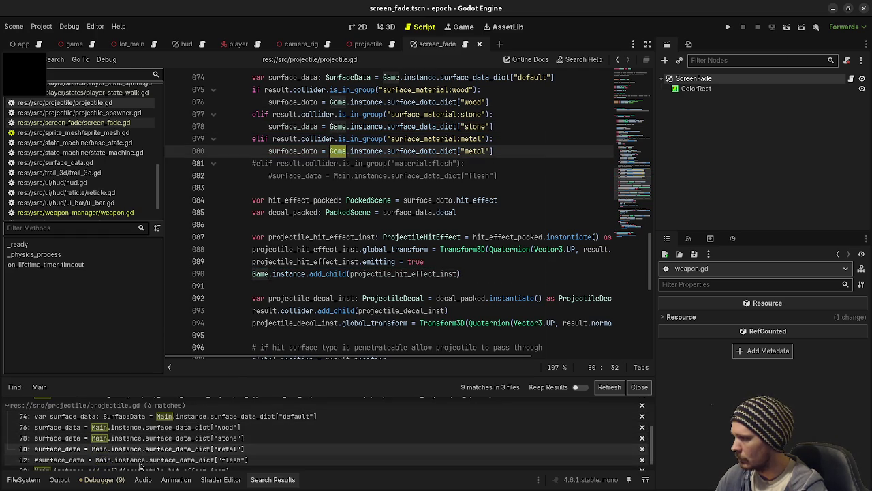
left_click(114, 460)
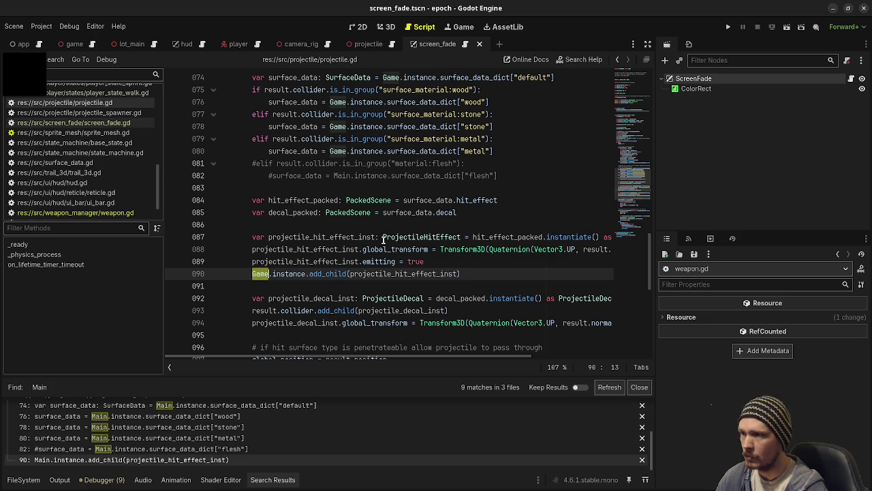
left_click(608, 388)
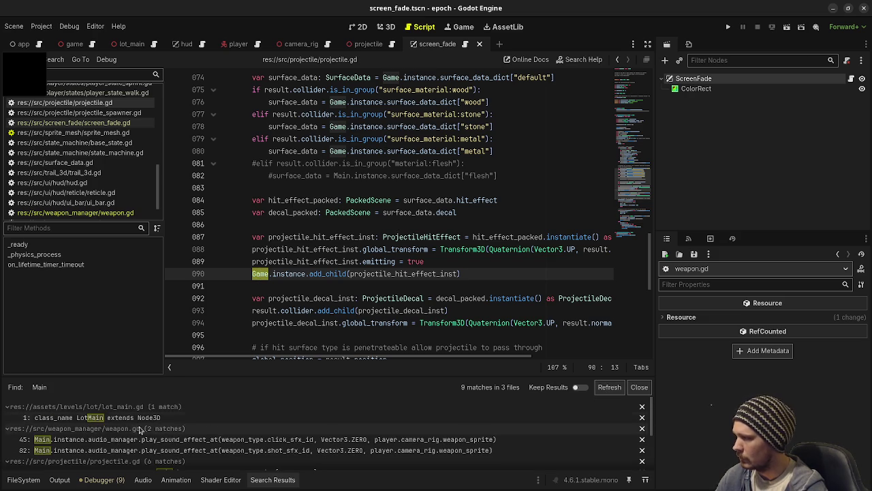
left_click(117, 440)
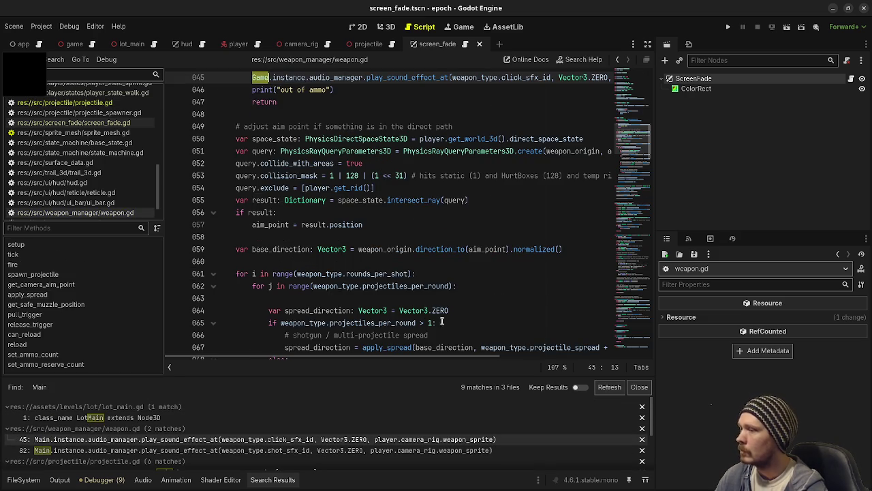
left_click(409, 262)
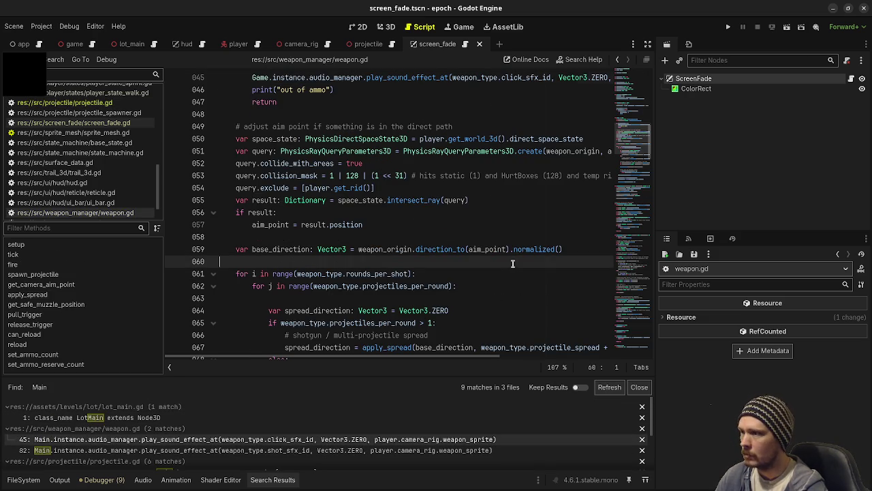
left_click(609, 388)
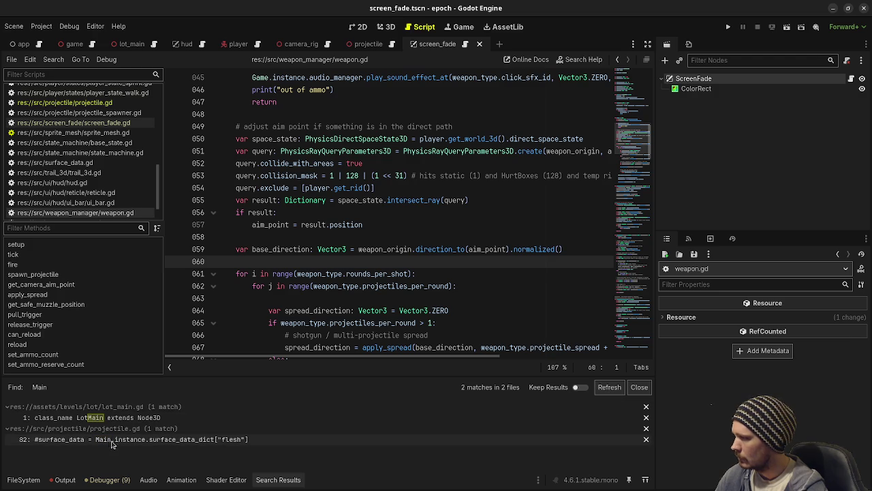
- Replace the last Main on projectile.gd line 82 with Game, save, and run with F5
left_click(110, 440)
type("Game")
key("ctrl+s")
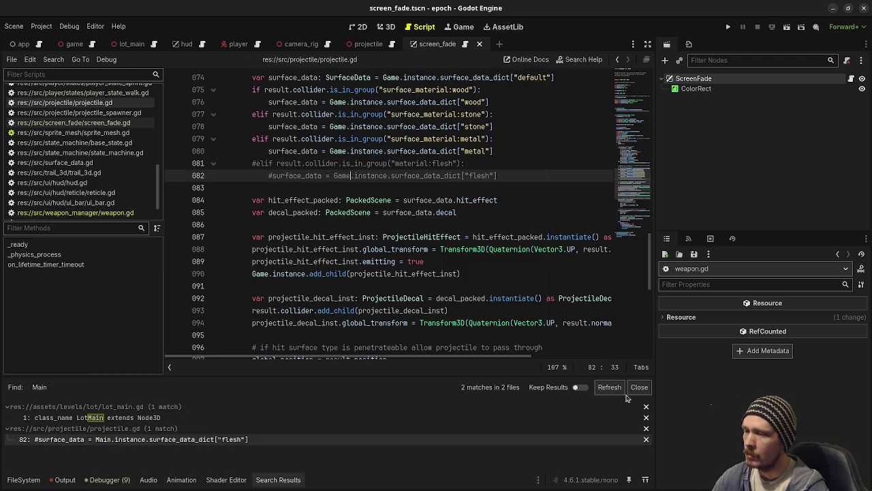
left_click(609, 387)
left_click(416, 249)
key("F5")
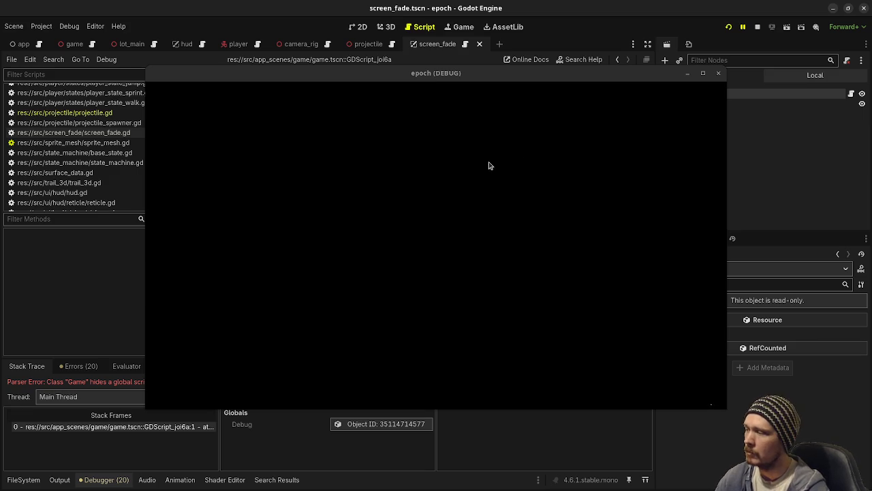
- Move the game window aside to reveal the parser error, then switch to the game.tscn scene
left_click_drag(571, 76, 520, 423)
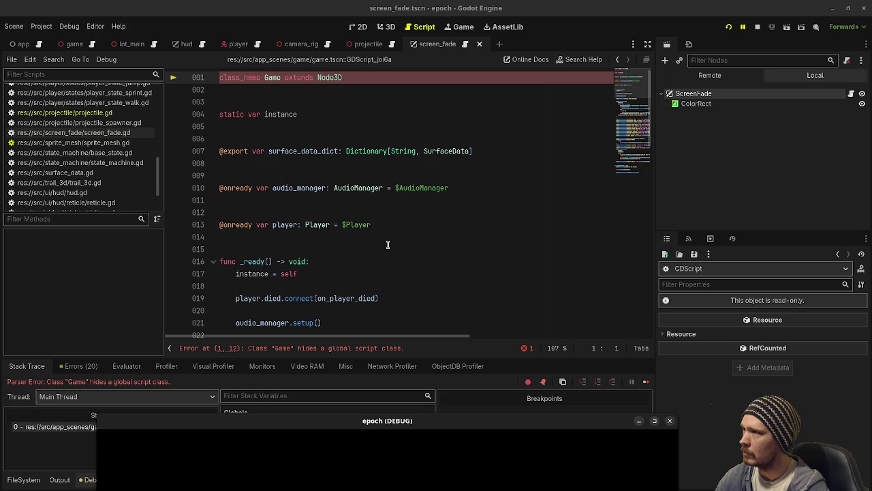
left_click(74, 44)
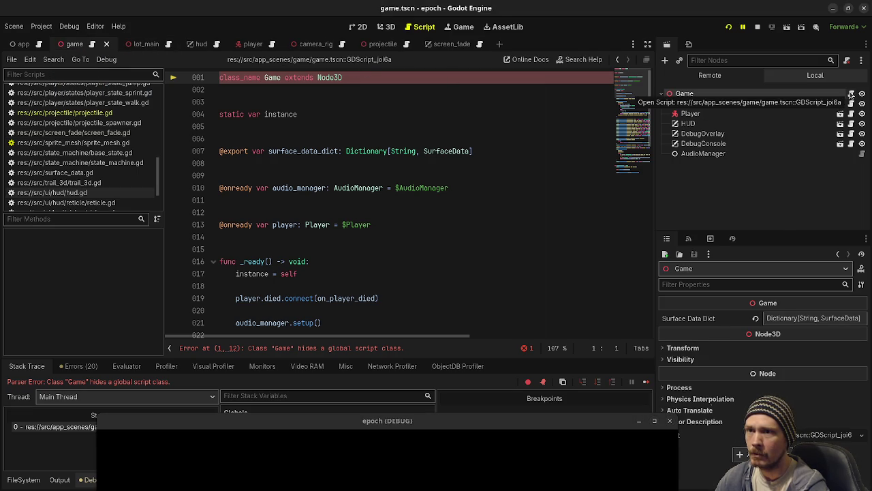
- Detach the built-in script from the Game root node, save game.tscn, and stop the running game
right_click(815, 96)
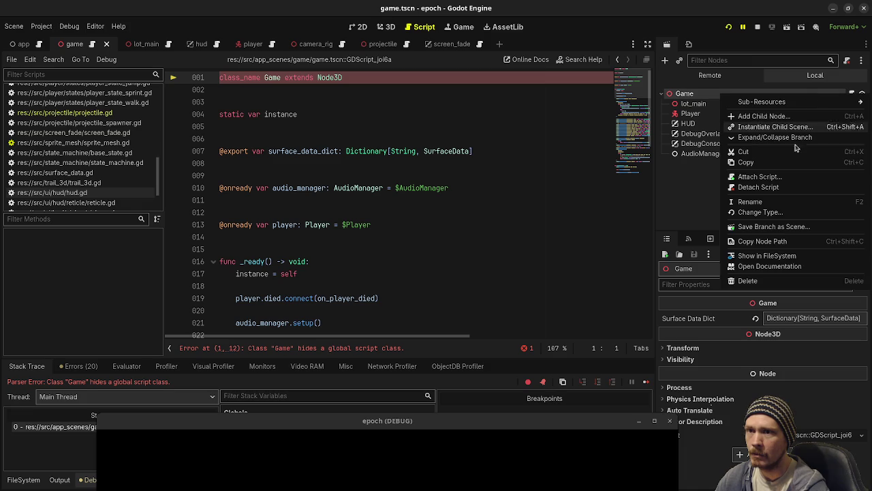
left_click(758, 191)
left_click(413, 121)
key("ctrl+s")
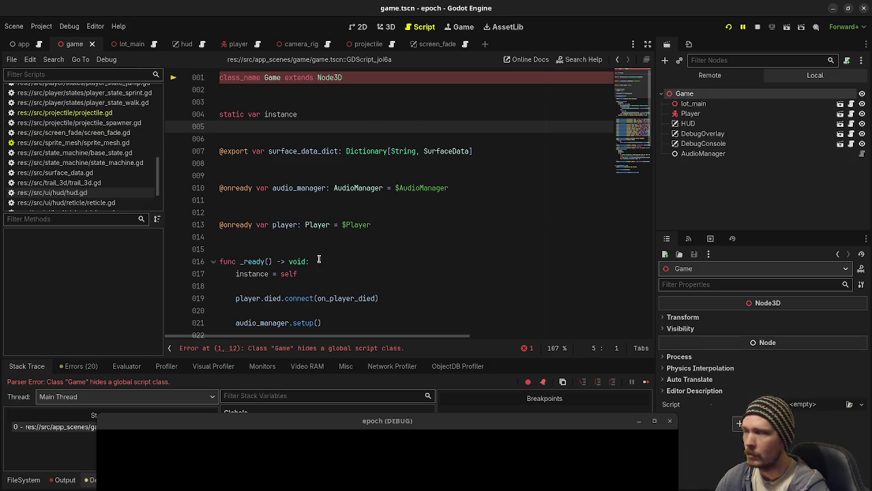
left_click(23, 480)
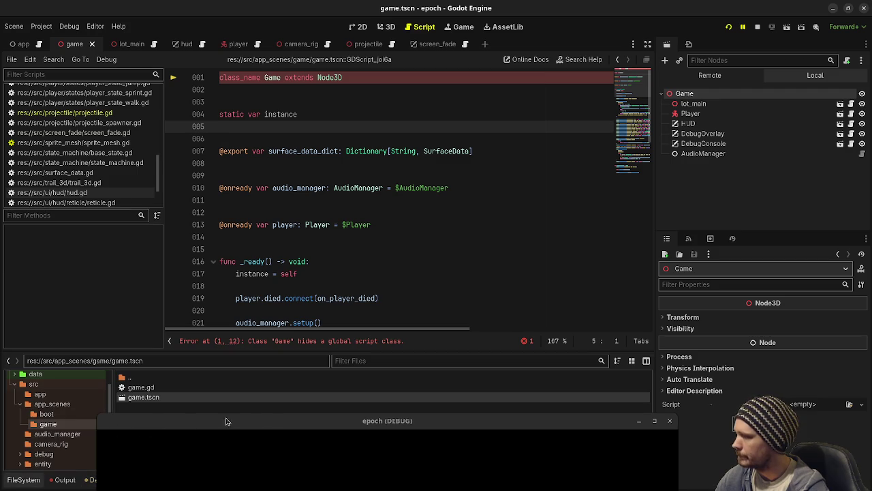
left_click(756, 26)
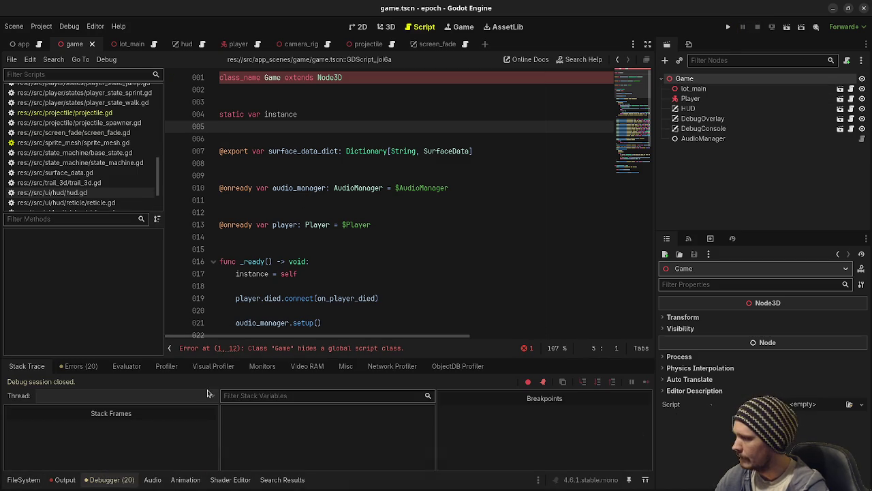
- Open game.gd from the FileSystem dock in the script editor
left_click(24, 480)
scroll(47, 441, "down", 5)
scroll(42, 448, "up", 5)
left_click(141, 388)
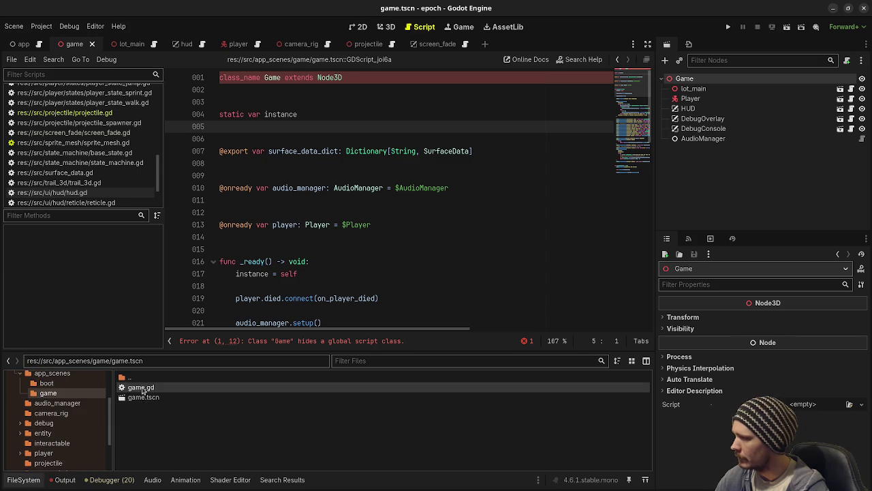
double_click(141, 387)
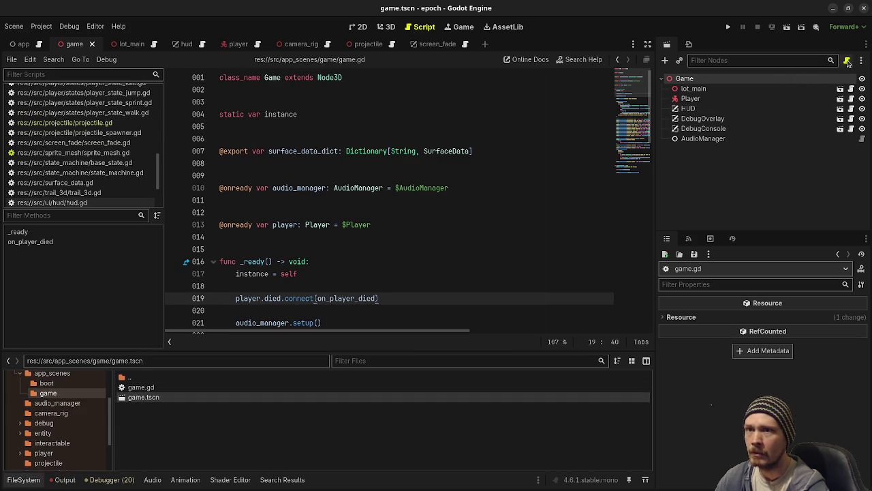
- Load game.gd as the Game node's script, save the scene, and run with F5
left_click(847, 61)
left_click(479, 335)
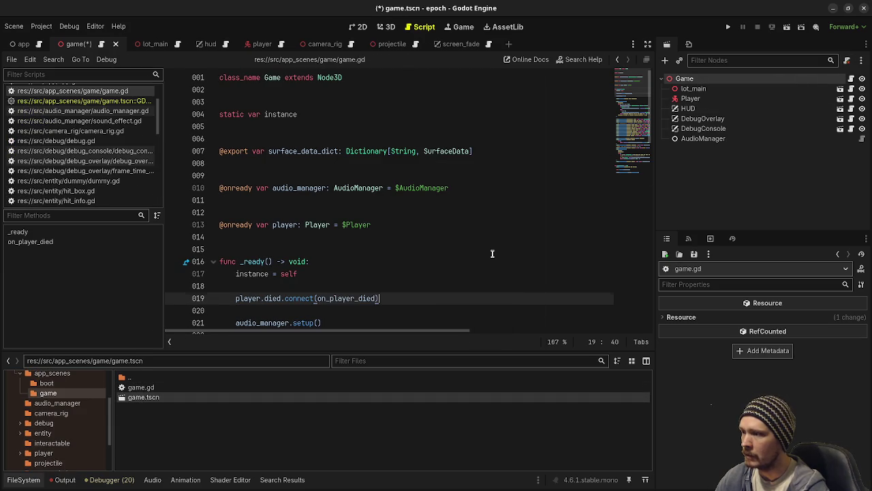
left_click(492, 251)
key("ctrl+s")
key("F5")
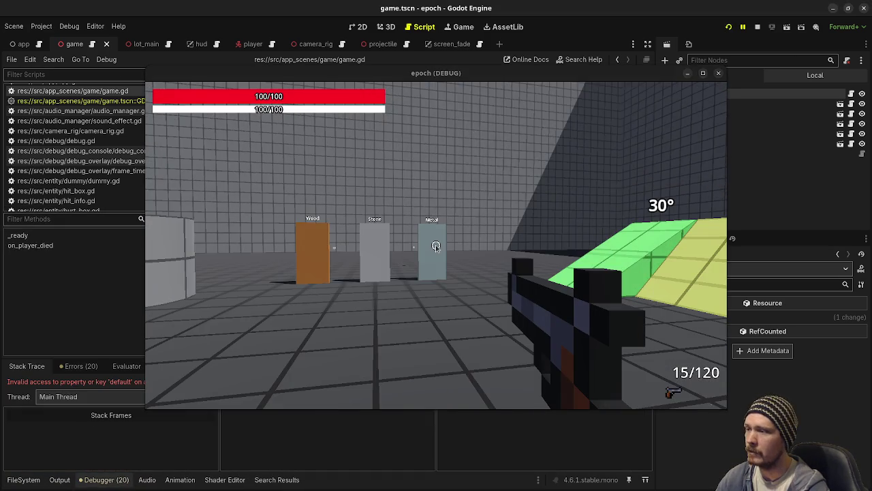
- Shoot the doors, hit the missing 'default' key error, undo line 74's stray edit, and stop with F8
left_click(436, 247)
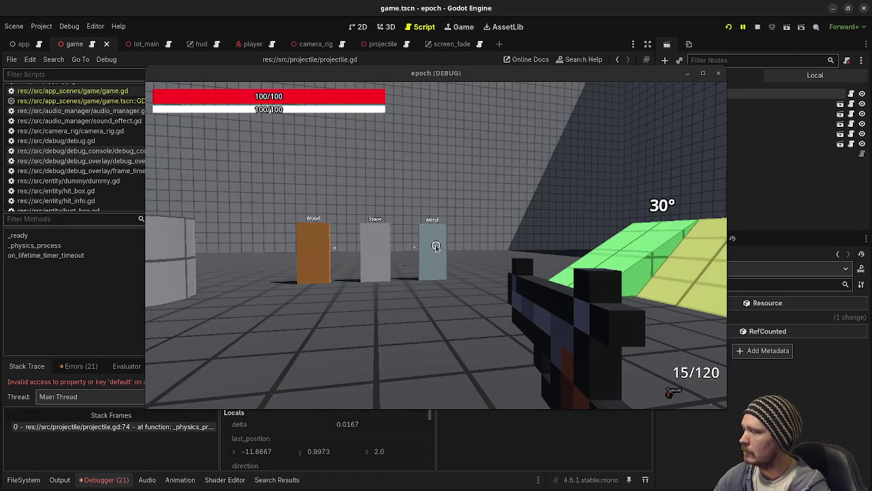
left_click_drag(505, 73, 483, 425)
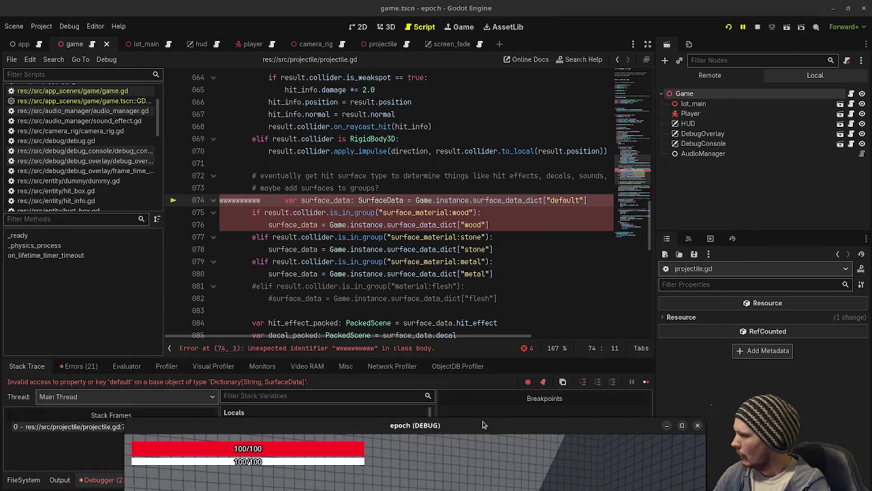
left_click(531, 248)
key("ctrl+z")
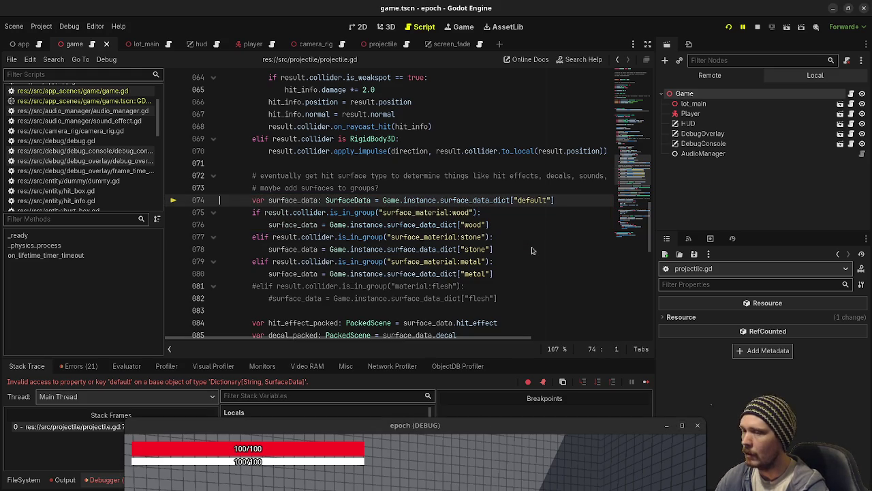
left_click(704, 95)
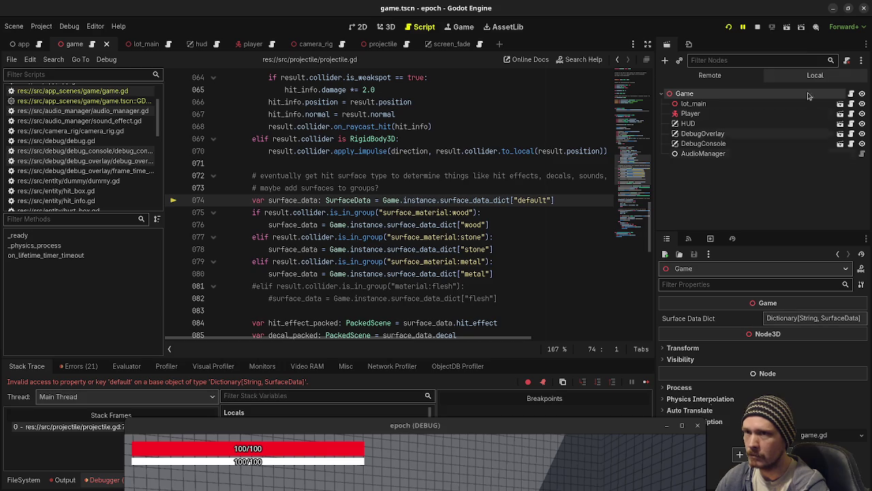
key("F8")
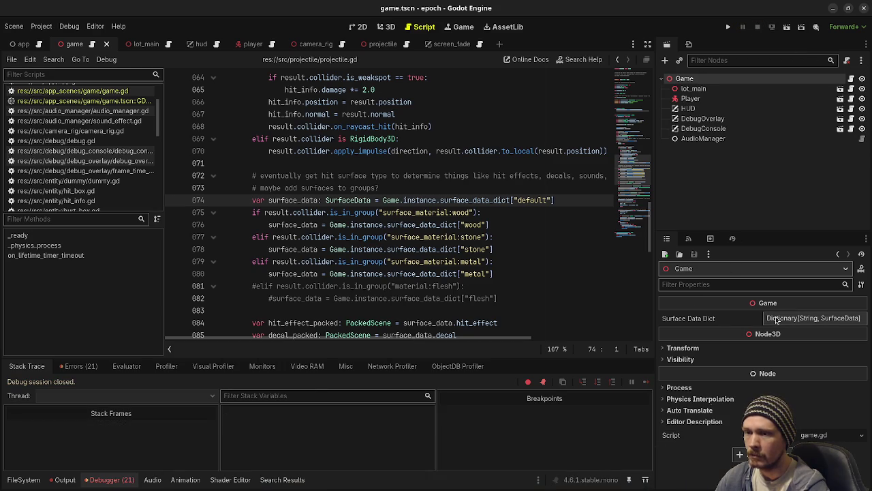
- Add a 'default' key to Surface Data Dict mapped to surface_data_default.tres
left_click(777, 318)
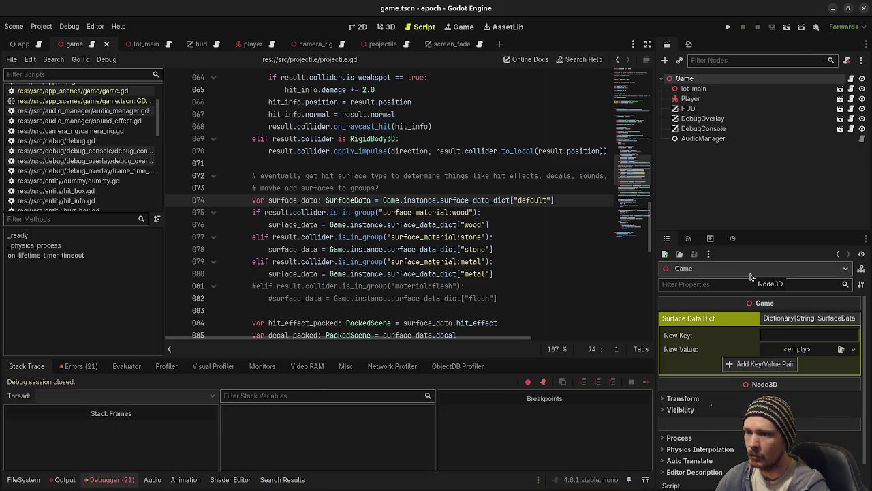
type("default")
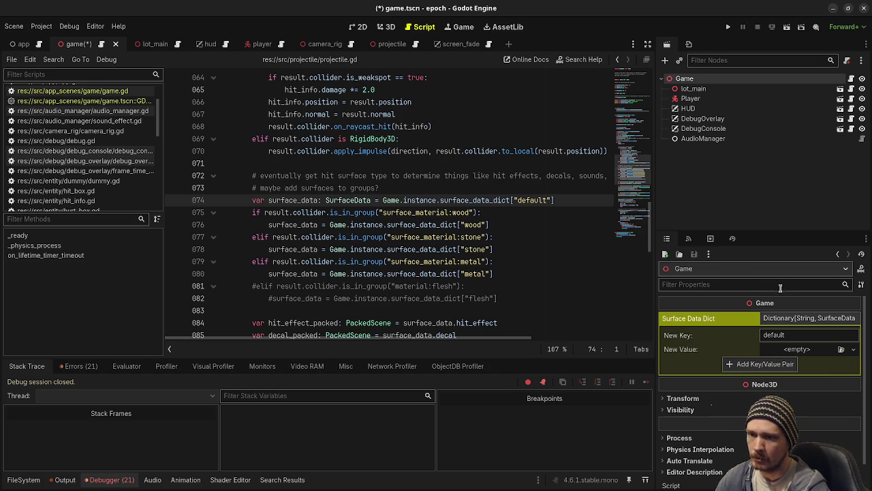
left_click(799, 349)
left_click(815, 390)
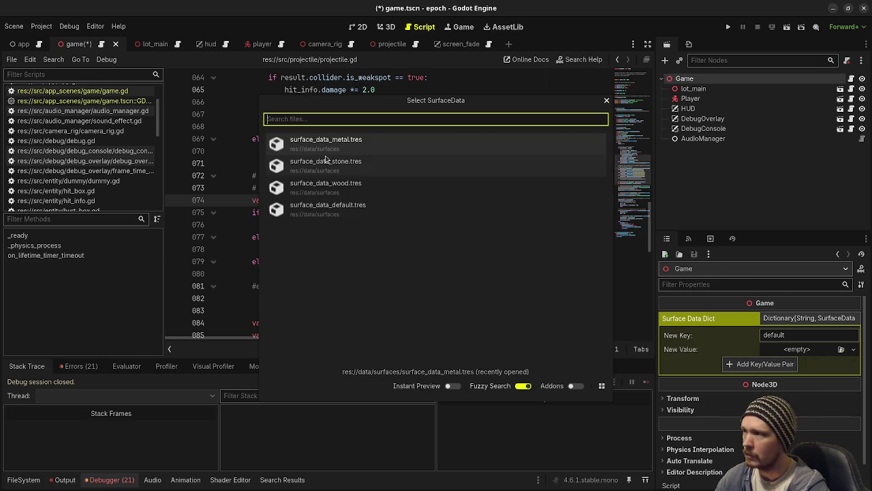
left_click(335, 208)
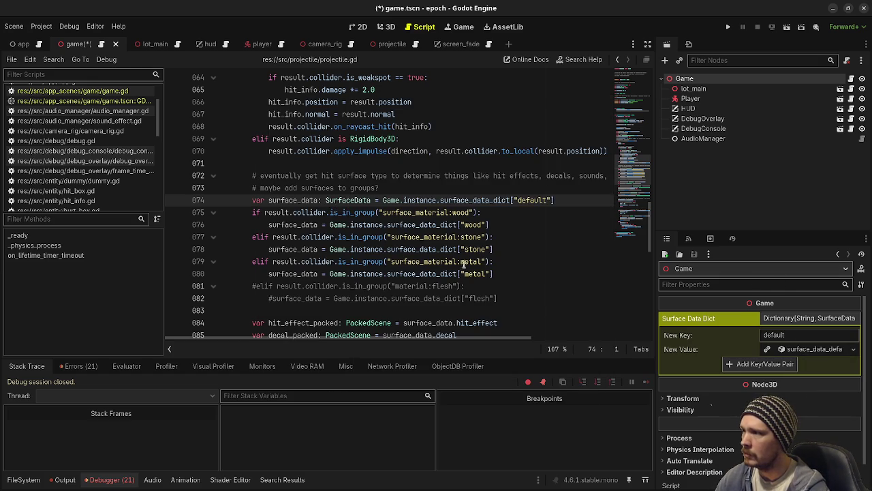
left_click(787, 364)
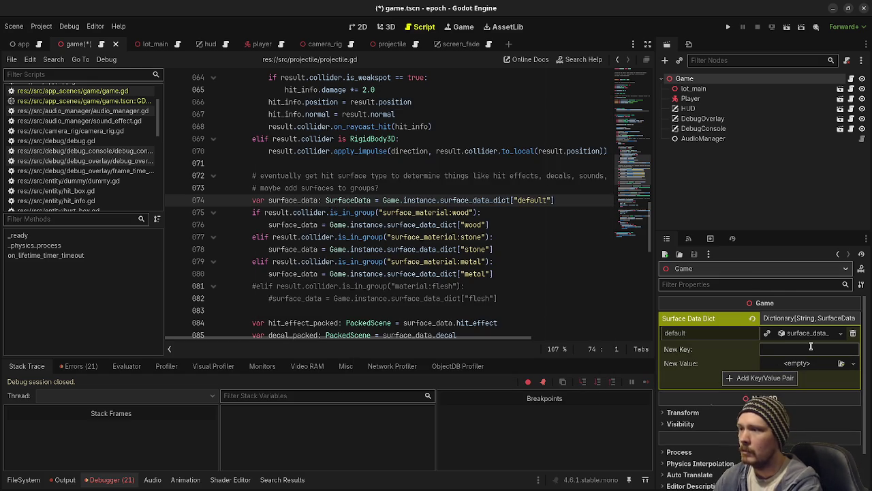
- Add wood and stone entries mapped to surface_data_wood.tres and surface_data_stone.tres
left_click(853, 363)
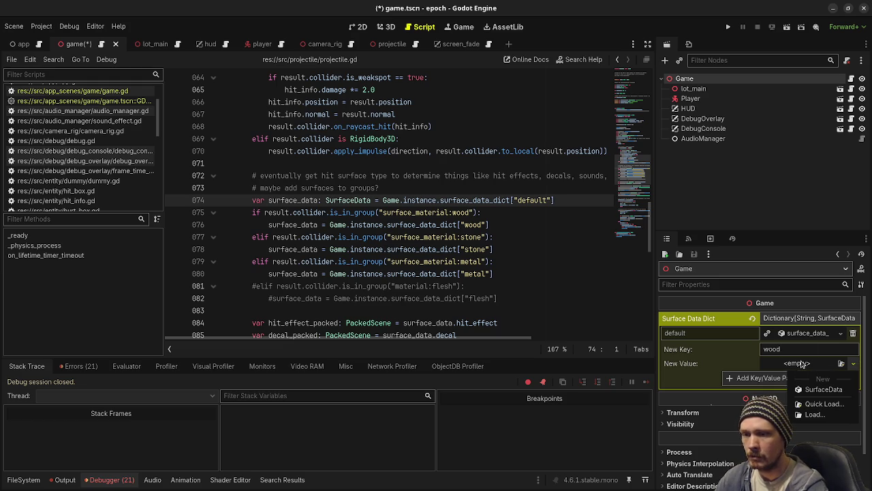
left_click(843, 405)
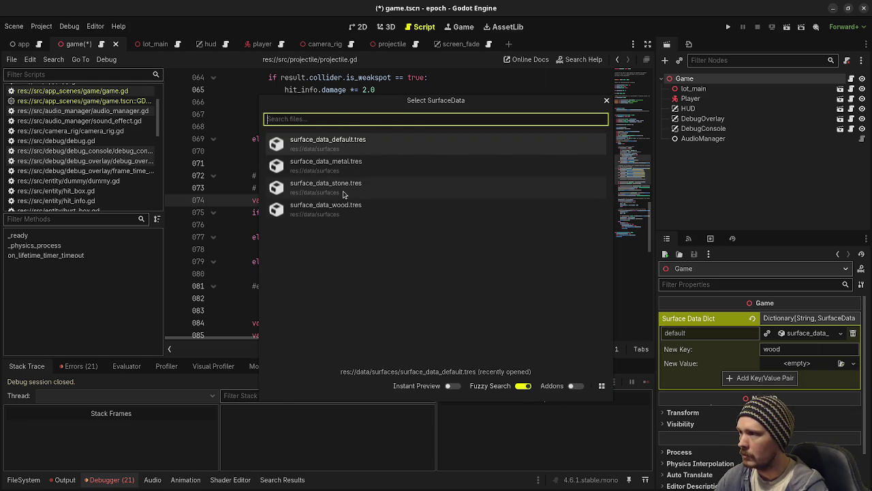
left_click(380, 207)
left_click(765, 377)
type("stone")
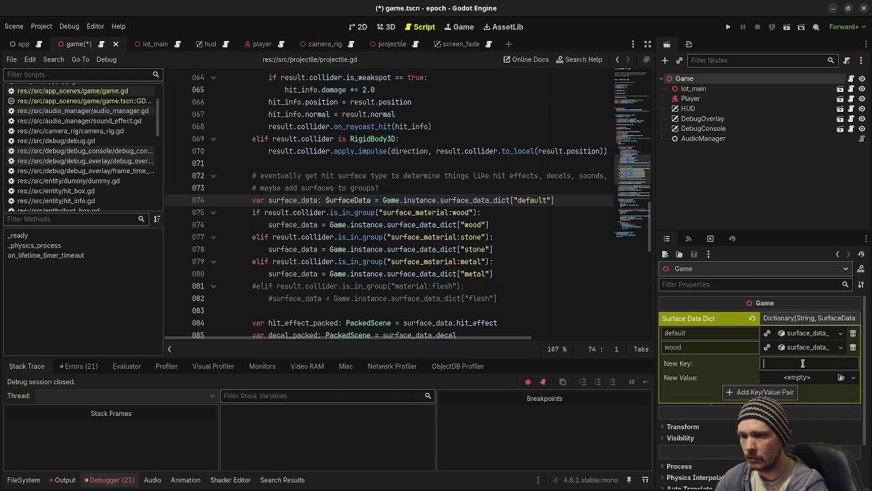
left_click(841, 377)
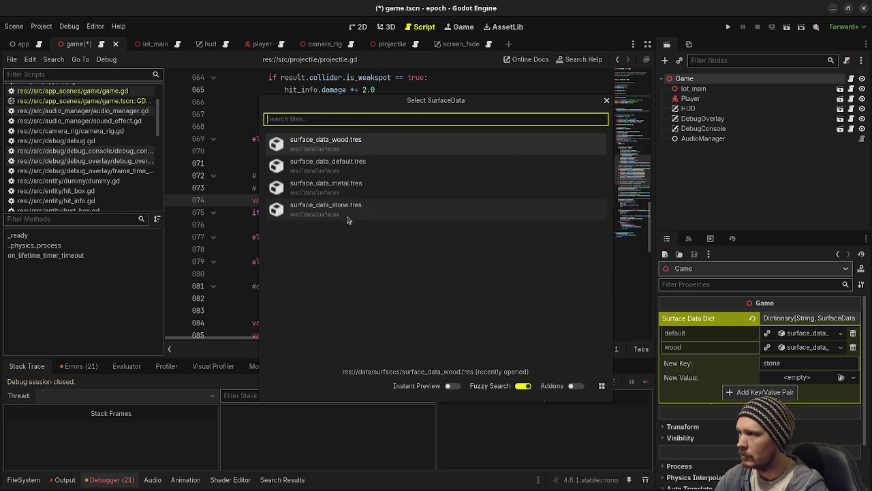
left_click(347, 219)
left_click(765, 392)
left_click(796, 366)
type("metal")
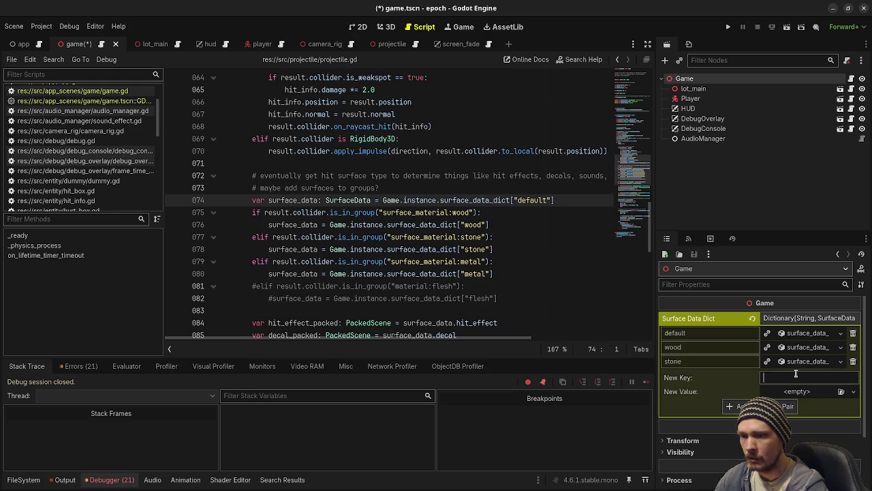
- Add the metal entry with surface_data_metal.tres, then save and run the scene
left_click(841, 391)
left_click(362, 206)
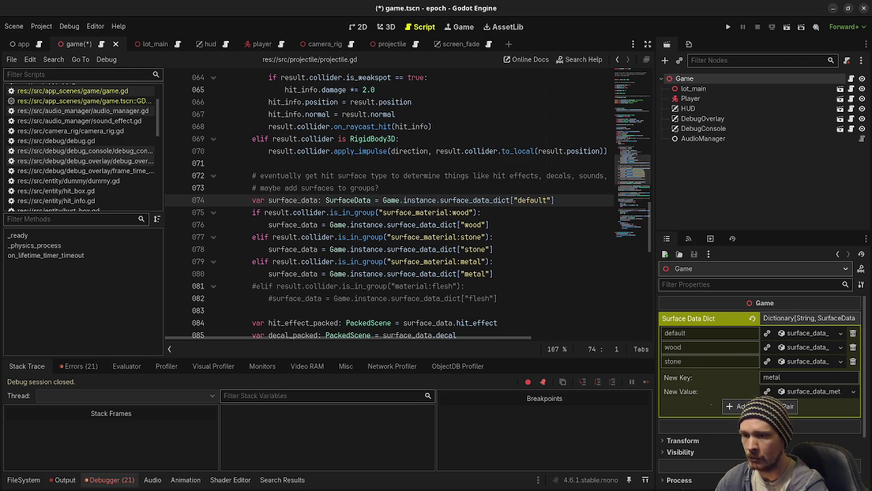
left_click(756, 405)
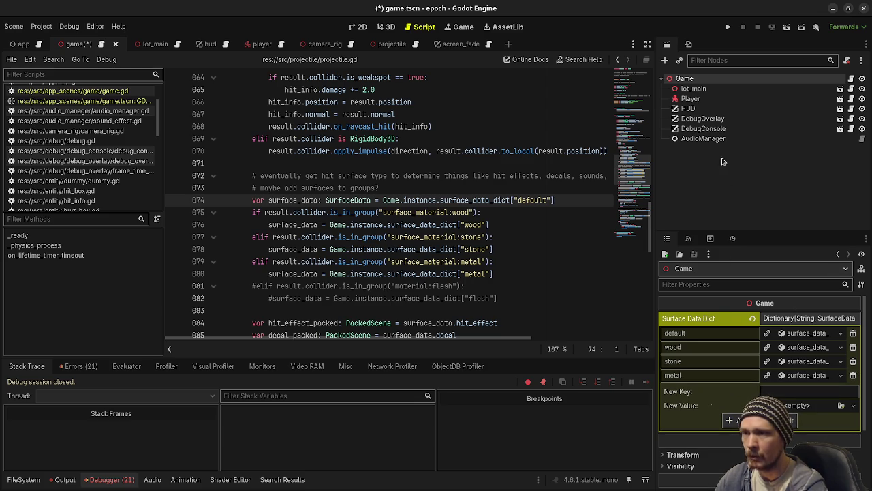
left_click(728, 27)
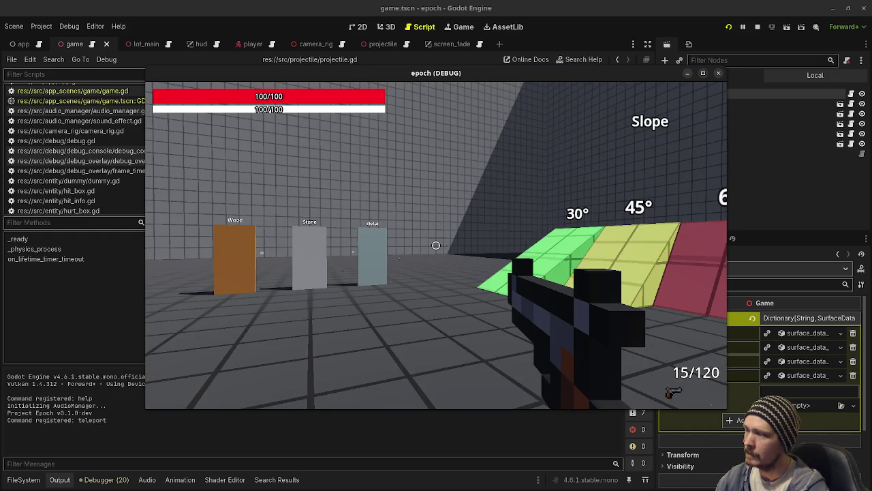
- Show the F3 performance overlay, walk and jump past the Metal block, then stop the game
key("F3")
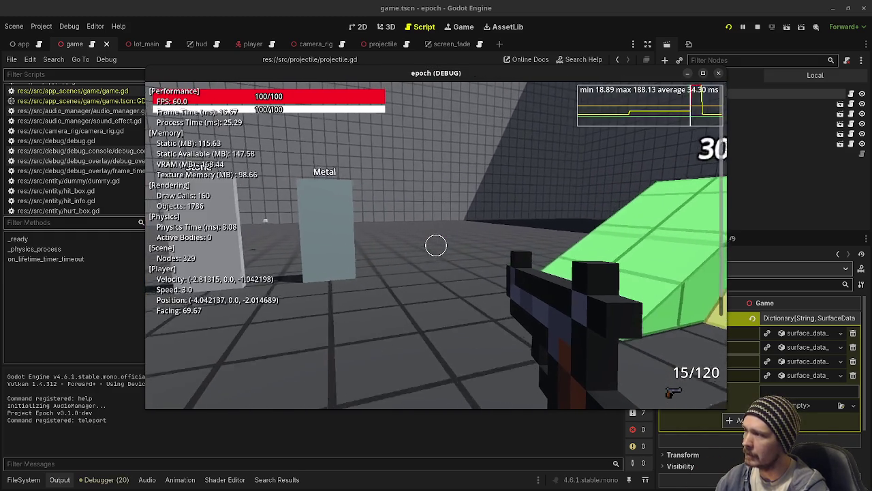
key("w")
key("space")
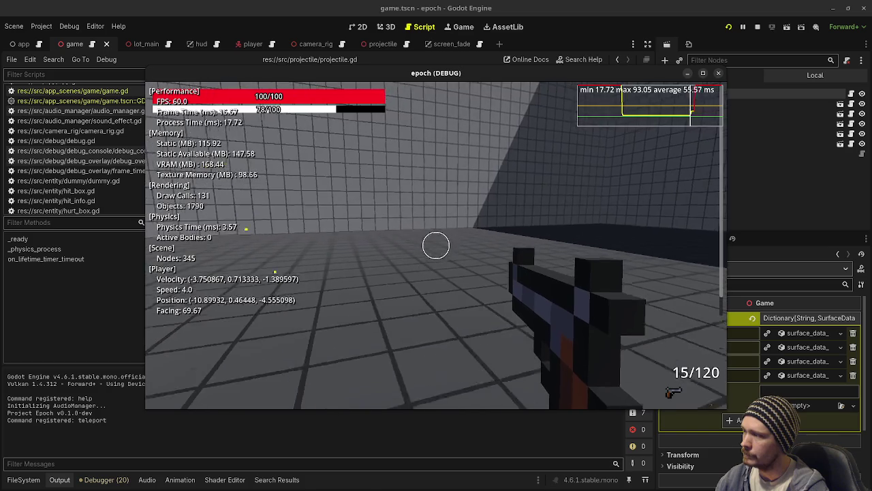
mouse_move(436, 245)
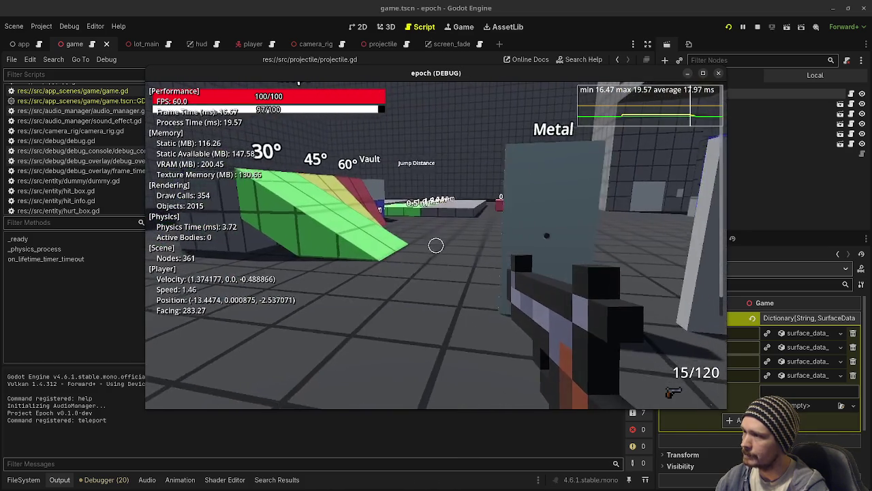
key("Escape")
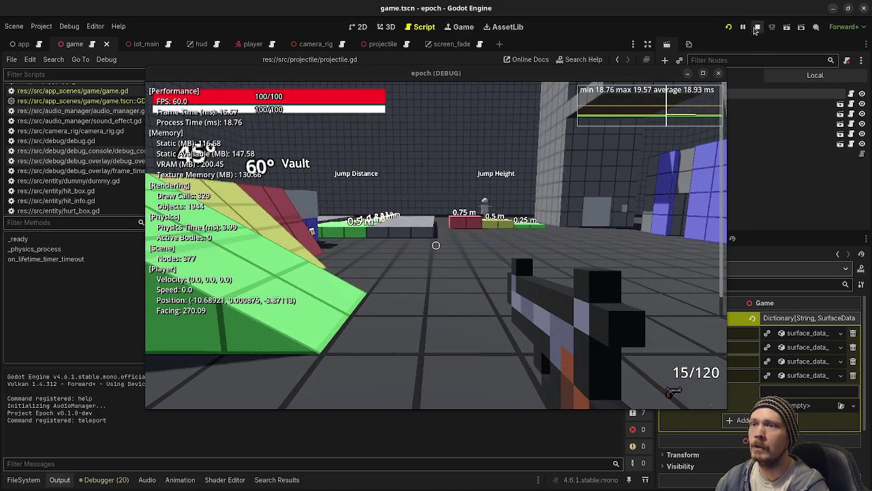
left_click(757, 28)
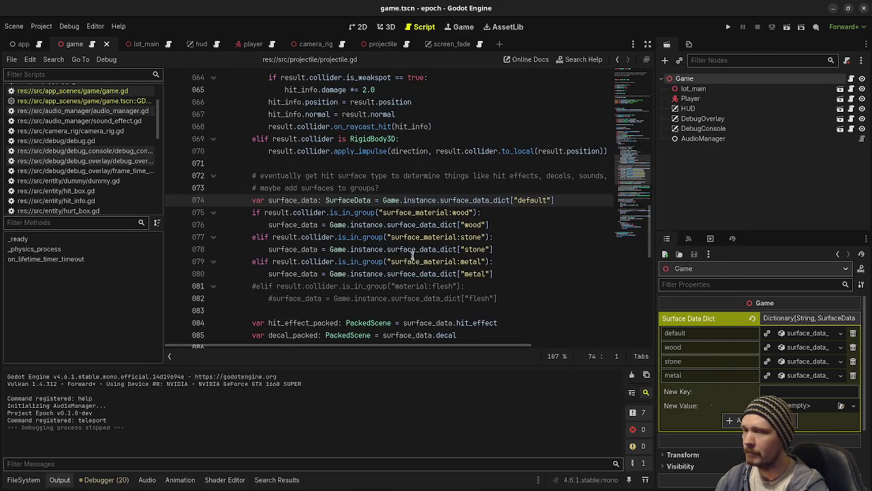
- Return to the top of projectile.gd at line 15, then switch to the app.tscn scene
scroll(460, 173, "up", 15)
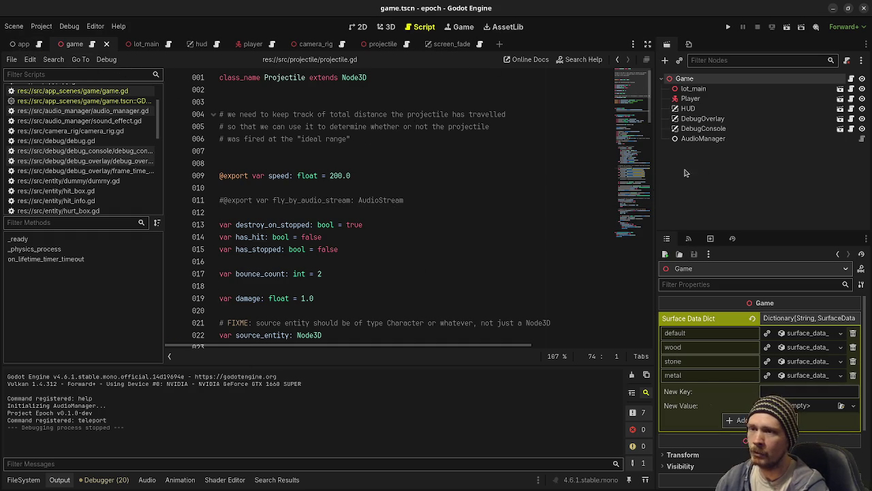
left_click(448, 246)
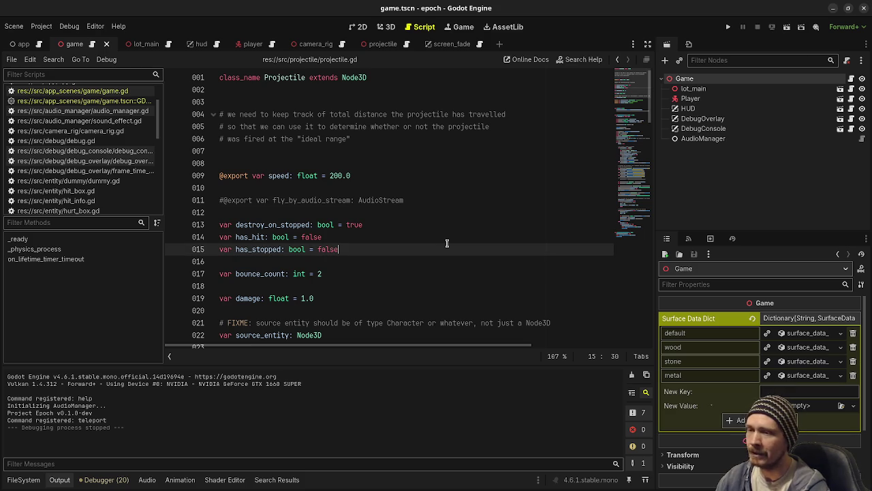
left_click(23, 44)
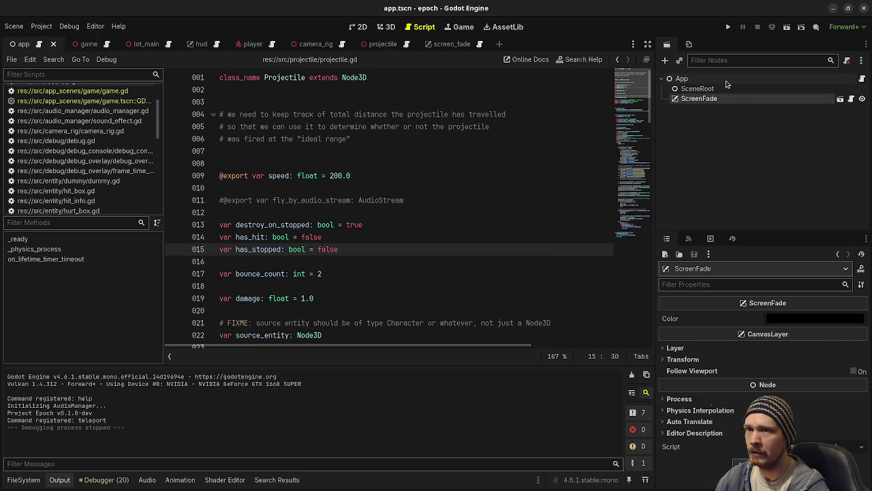
- Open app.gd and review the setup call and the args parameters on lines 23 and 35
left_click(863, 80)
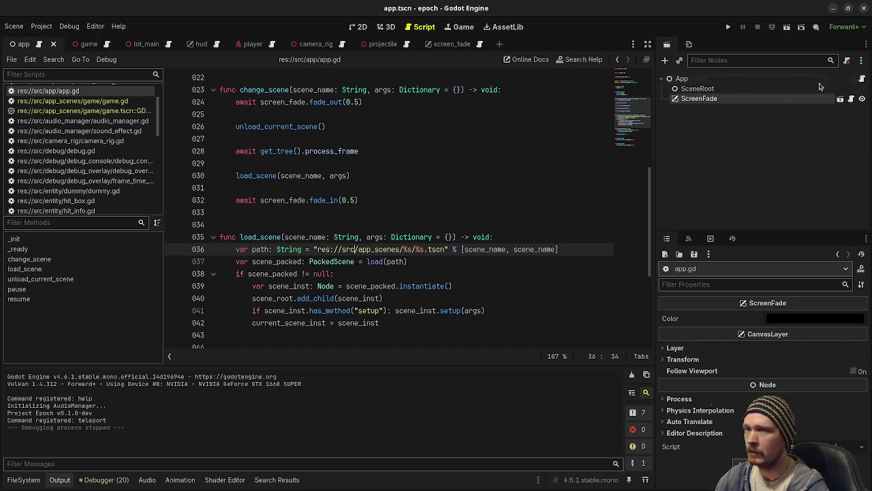
scroll(375, 175, "up", 7)
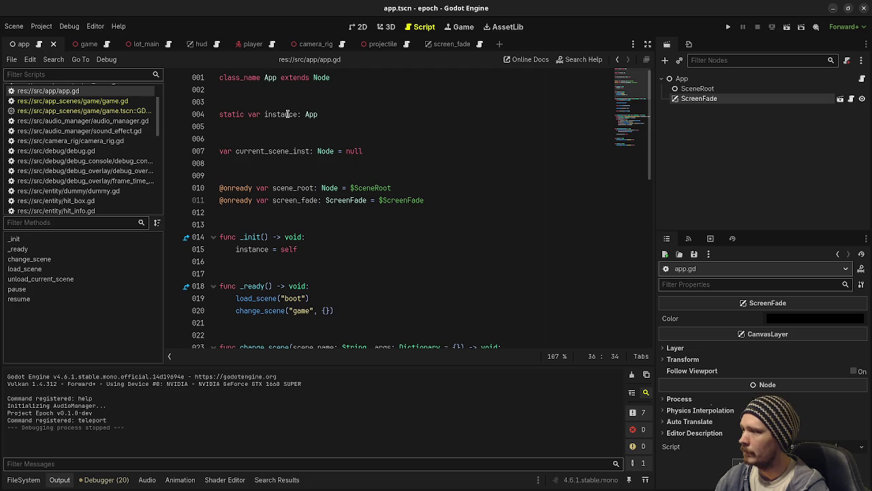
scroll(353, 233, "down", 6)
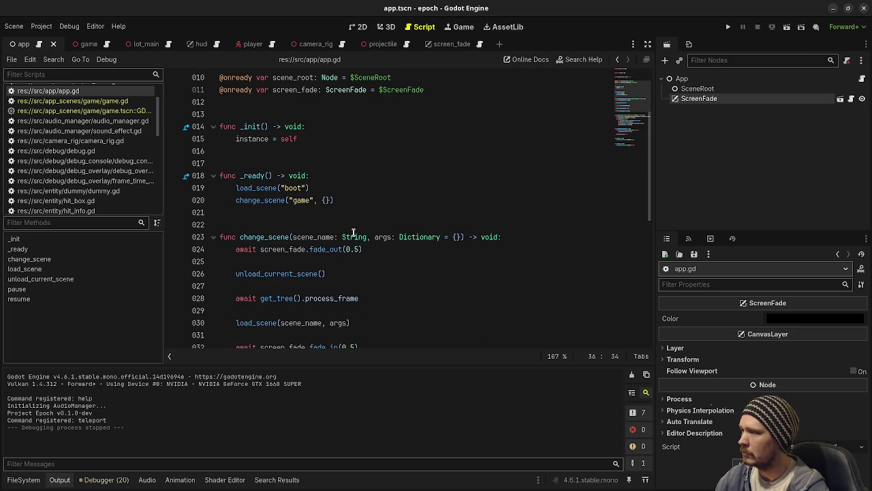
scroll(353, 232, "down", 1)
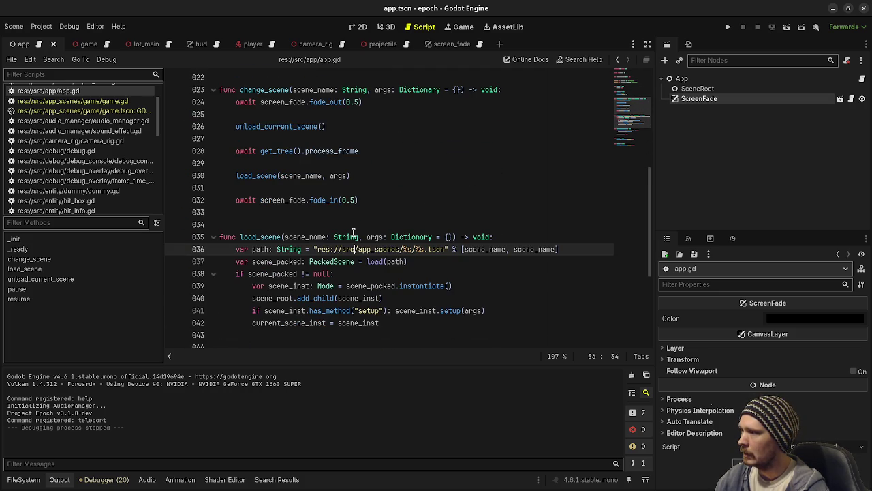
double_click(370, 310)
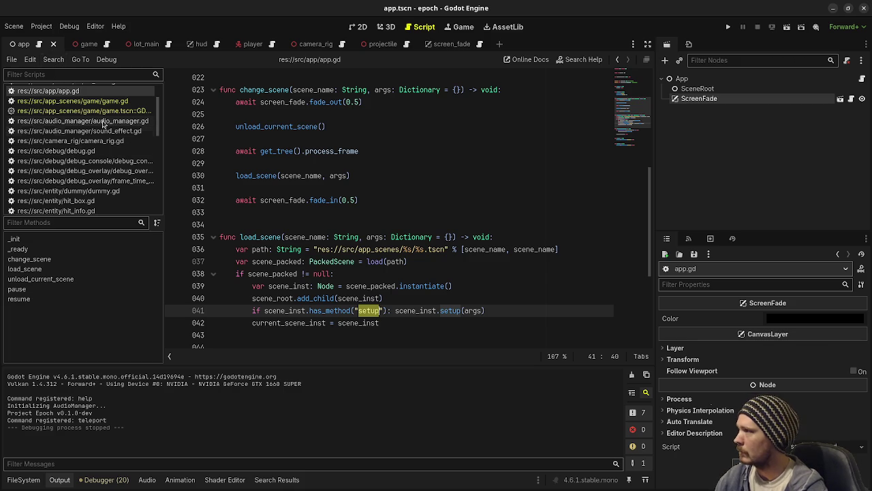
left_click_drag(367, 237, 456, 237)
left_click(408, 286)
scroll(409, 286, "up", 3)
left_click_drag(372, 202, 452, 201)
left_click(511, 275)
- Review the has_method check on line 41 and the pause call on line 53, then save app.gd and run
scroll(369, 285, "down", 7)
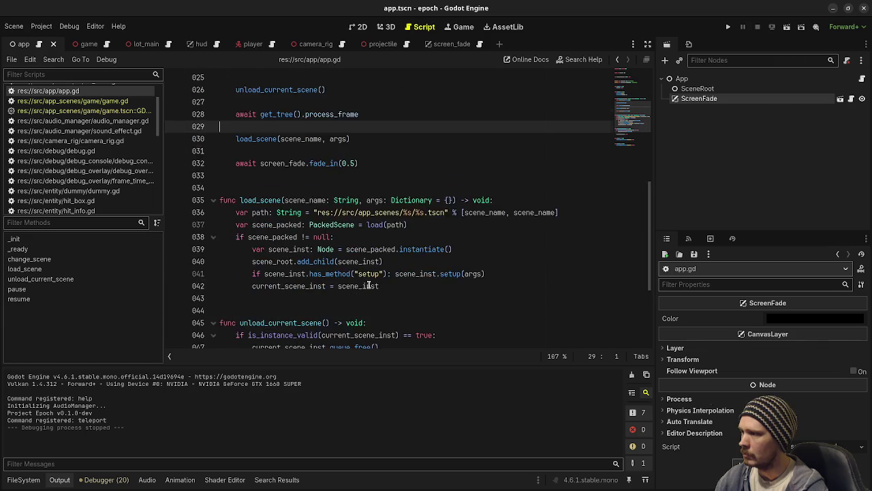
scroll(369, 285, "up", 2)
left_click_drag(330, 236, 416, 237)
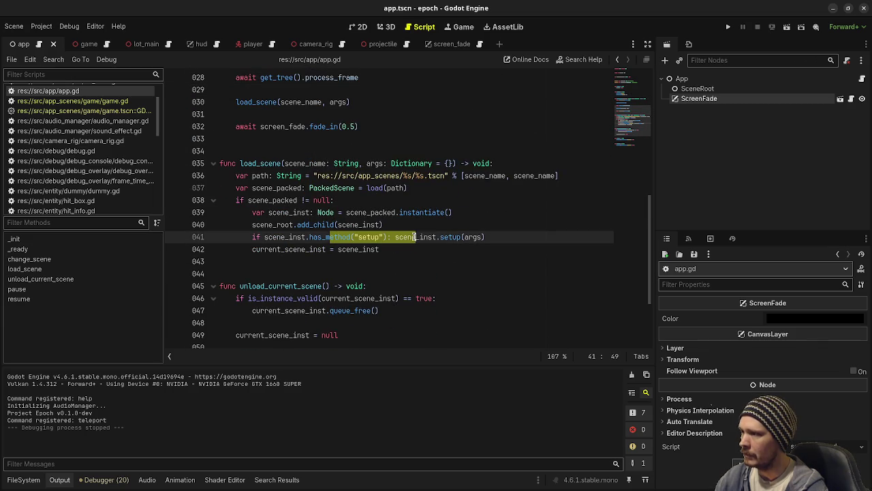
scroll(420, 275, "down", 3)
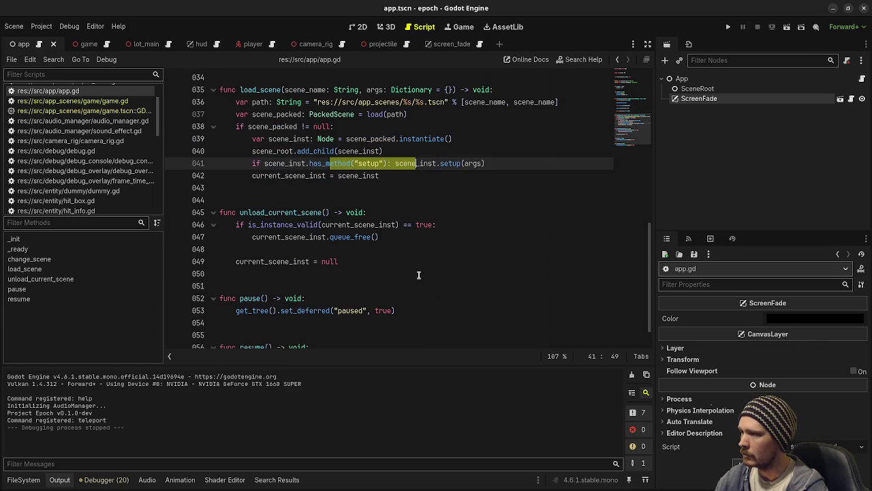
left_click(419, 275)
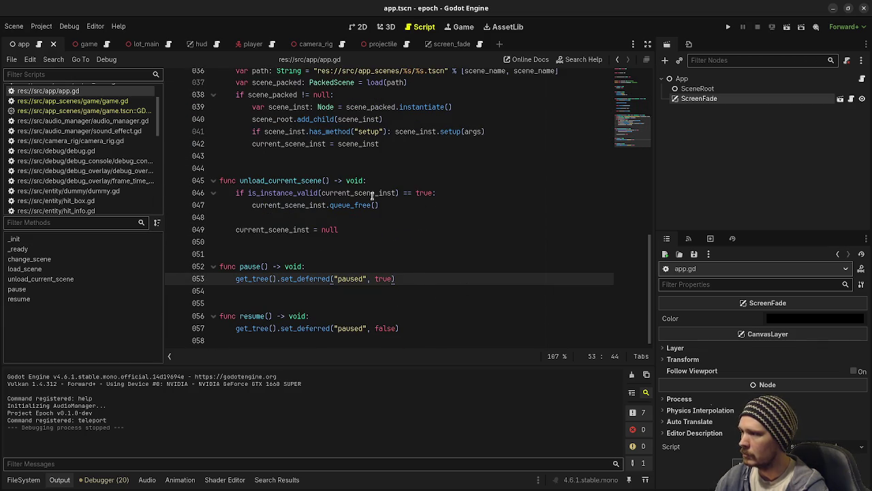
key("ctrl+s")
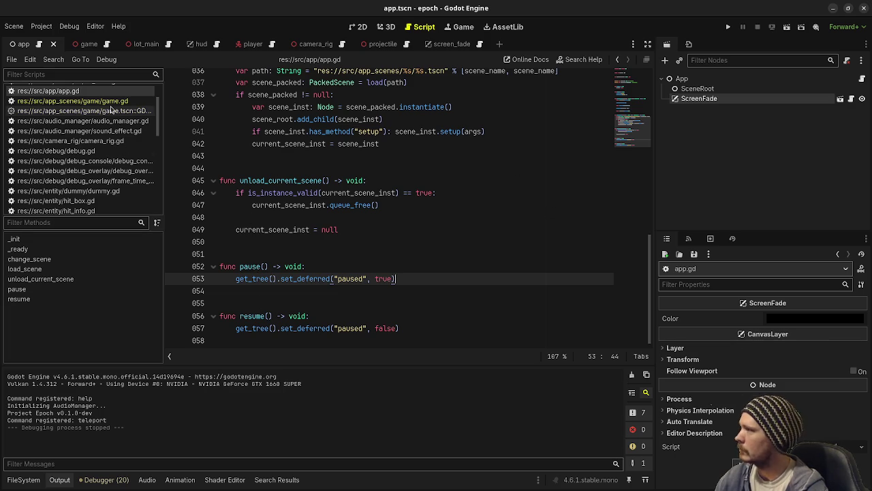
left_click(727, 30)
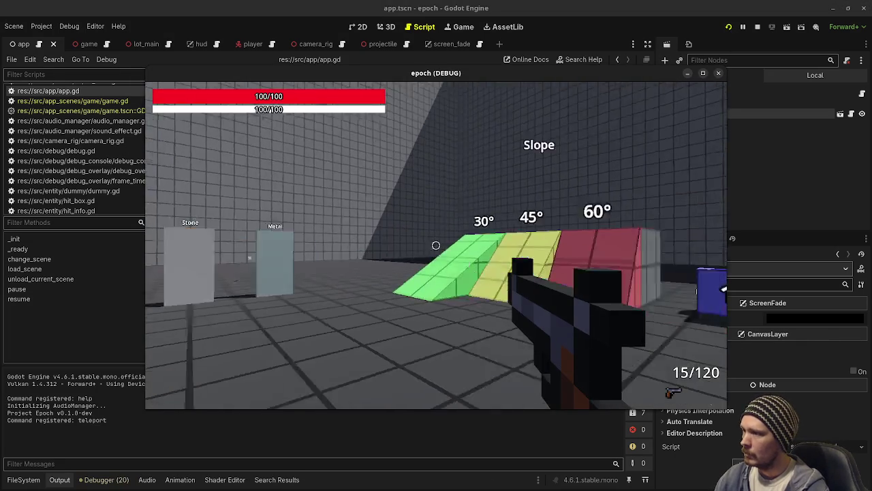
- Walk to the sphere pillar, shoot until the sphere bursts, then stop the game
key("w")
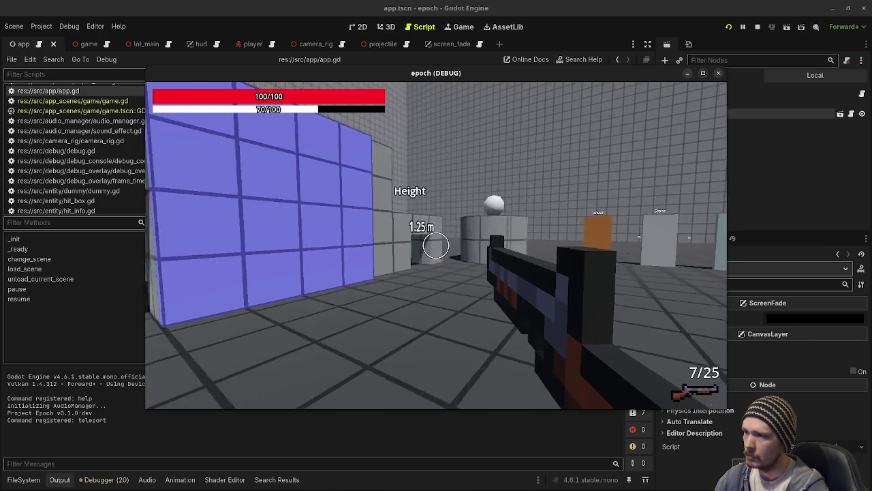
key("w")
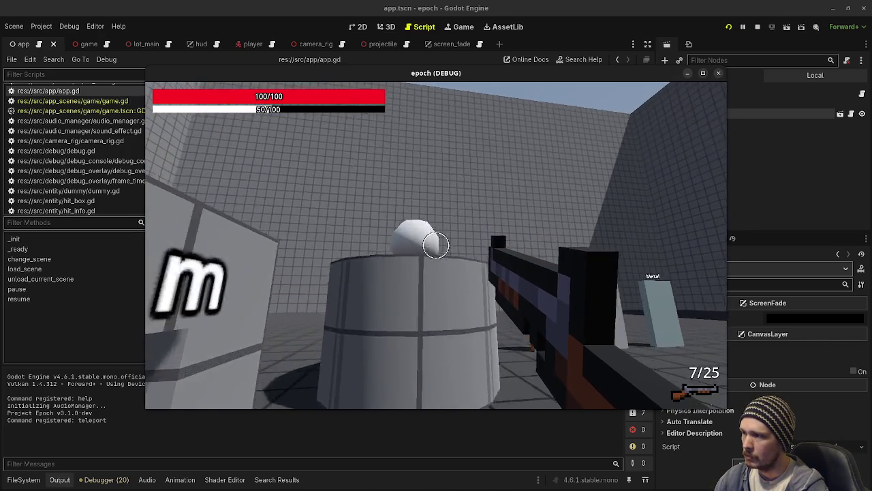
key("w")
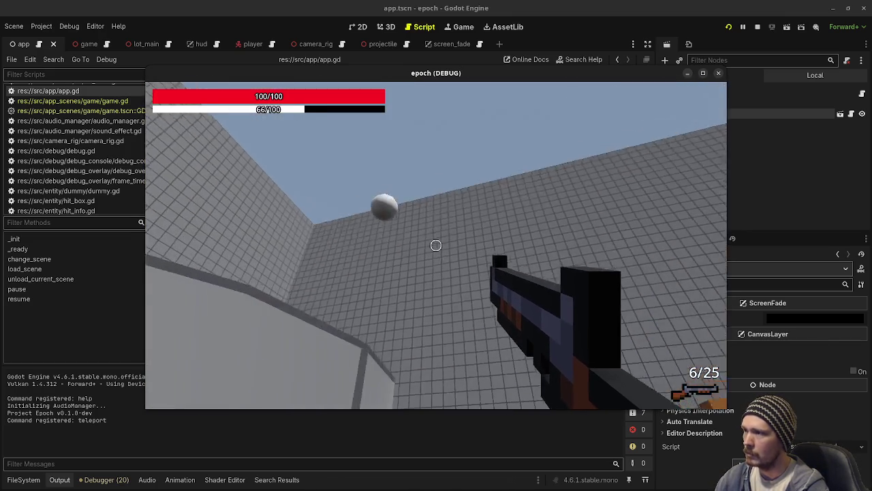
left_click(436, 245)
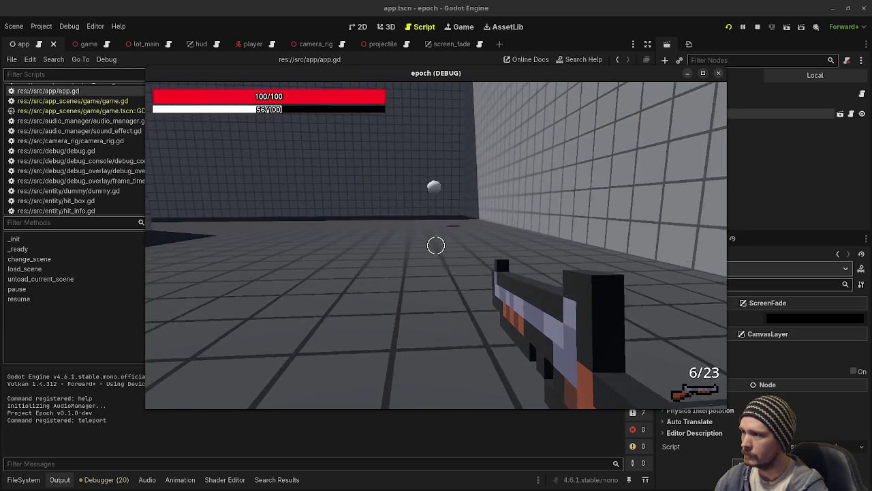
left_click(437, 245)
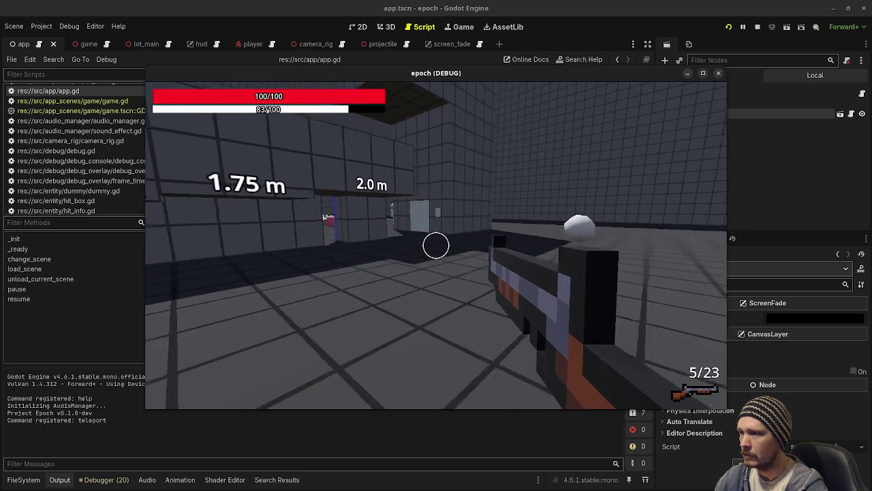
left_click(437, 246)
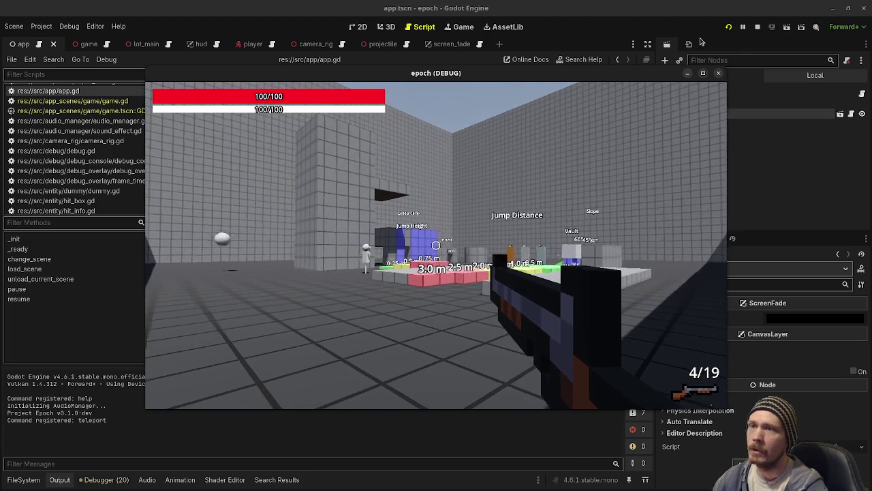
left_click(757, 26)
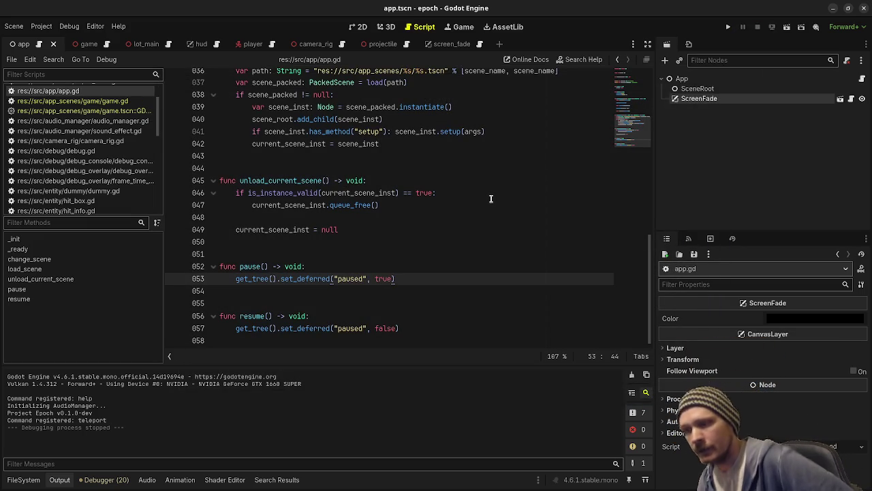
- Close the screen_fade and projectile scene tabs, leaving camera_rig open
left_click(455, 47)
left_click(479, 46)
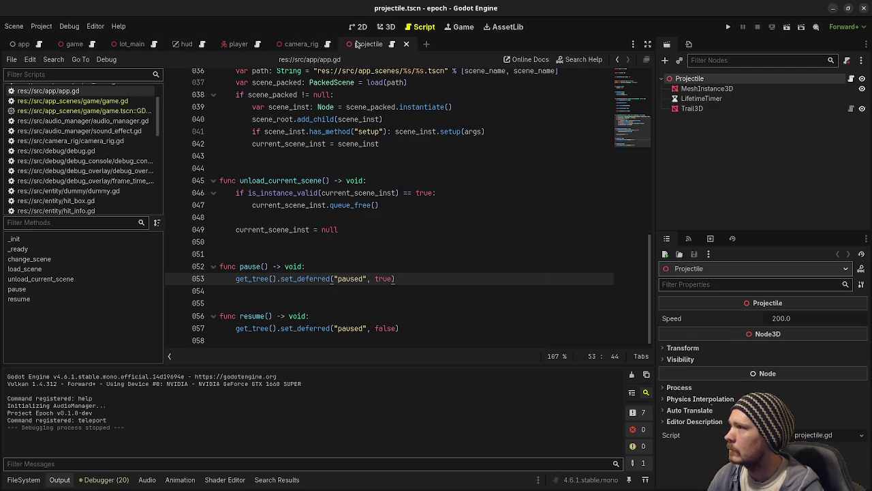
left_click(430, 154)
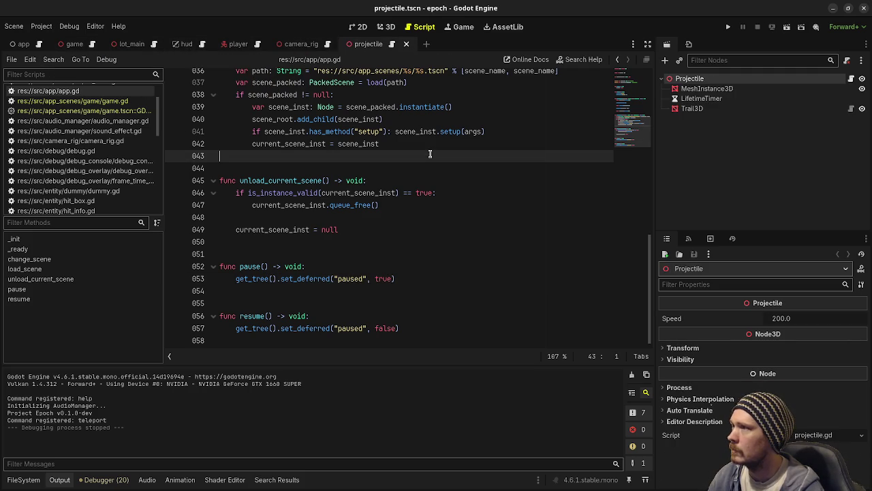
left_click(406, 43)
- Save the camera_rig scene and briefly check the Obsidian task board before returning to Godot
key("ctrl+s")
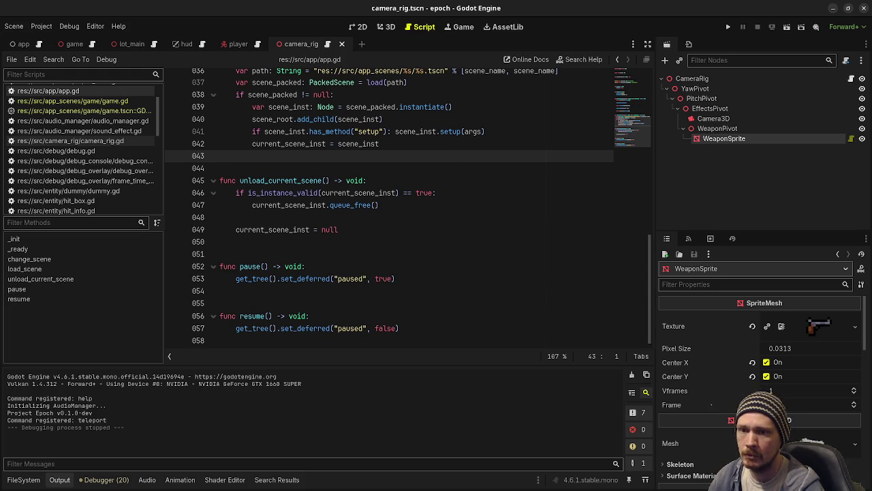
key("alt+Tab")
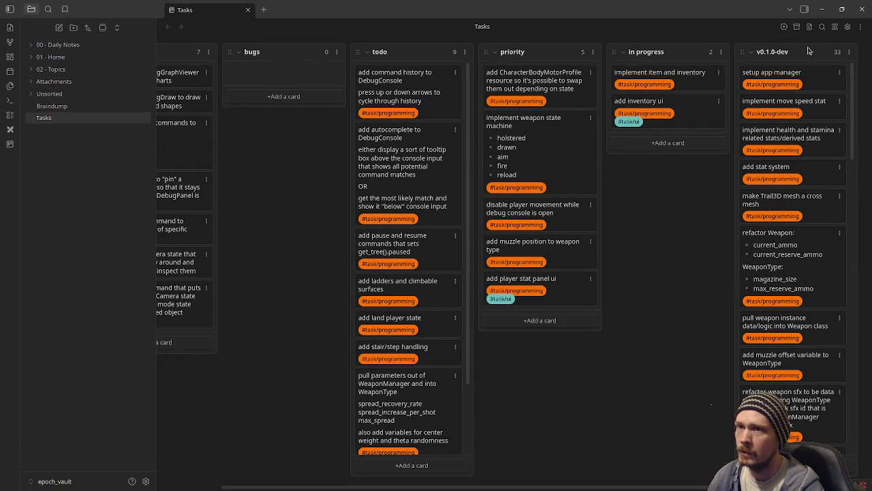
left_click(822, 10)
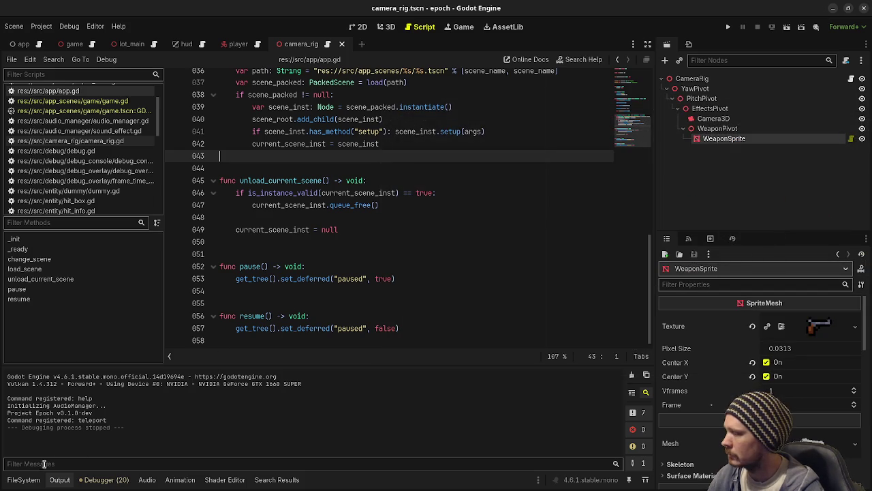
- Show the src file tree with app_scenes collapsed, then bring up VS Code's Source Control changes
left_click(24, 480)
scroll(68, 387, "up", 2)
left_click(19, 397)
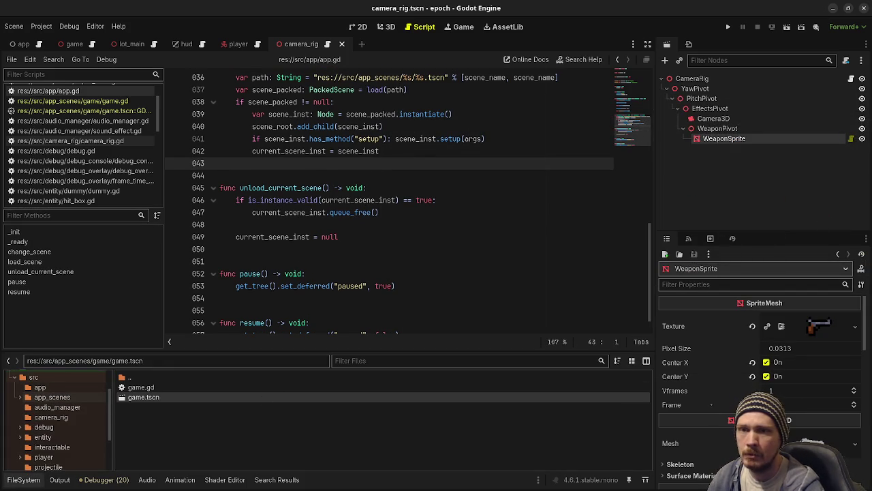
key("alt+Tab")
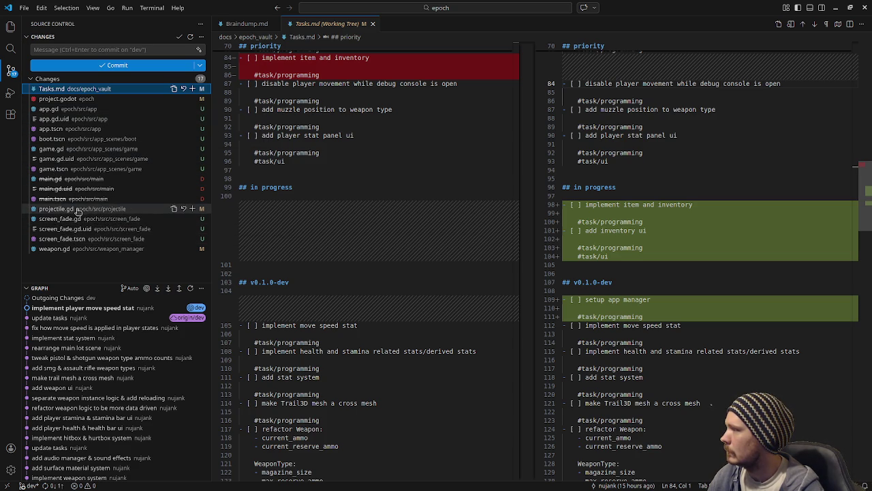
- Review the projectile.gd diff where Main.instance became Game.instance
left_click(79, 210)
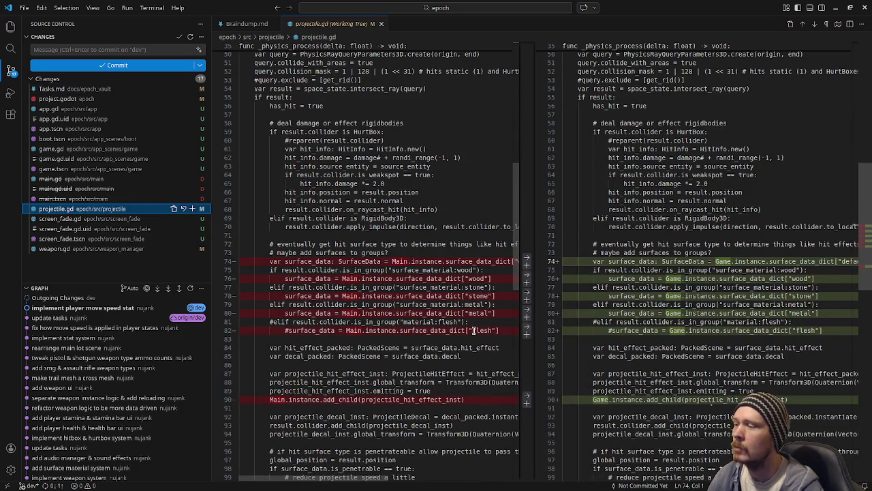
scroll(471, 331, "down", 6)
scroll(471, 332, "down", 4)
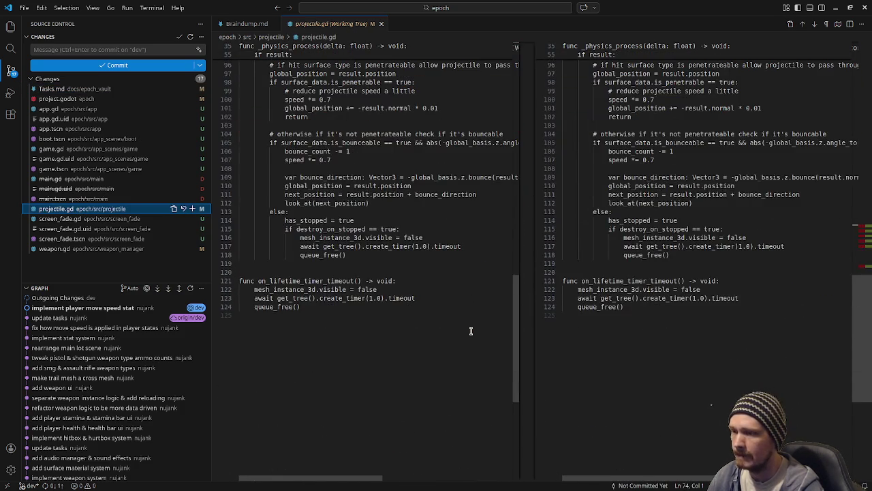
scroll(635, 210, "up", 6)
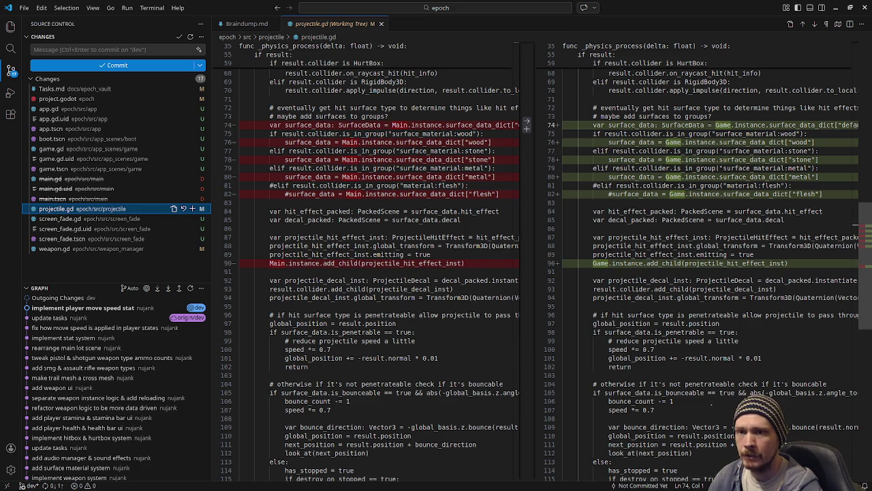
- Return to Godot and open projectile.gd from the script list
key("super+e")
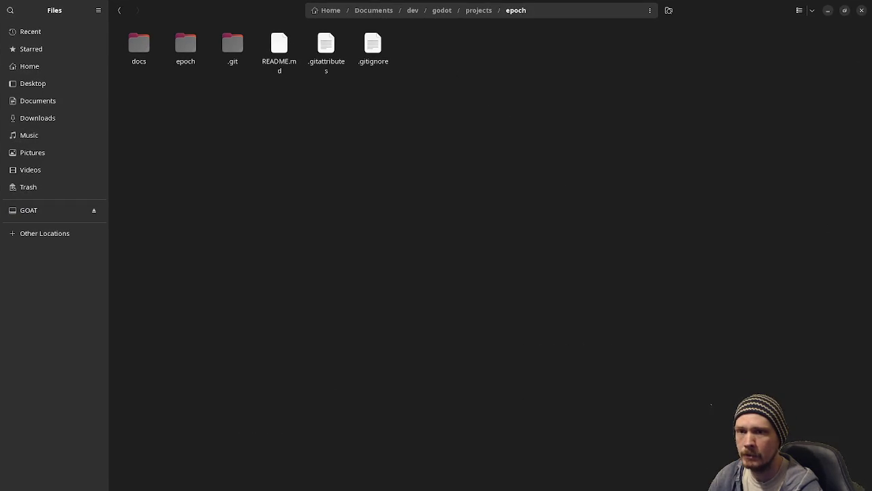
key("alt+Tab")
scroll(106, 161, "down", 2)
scroll(106, 161, "down", 8)
left_click(96, 128)
scroll(408, 234, "down", 19)
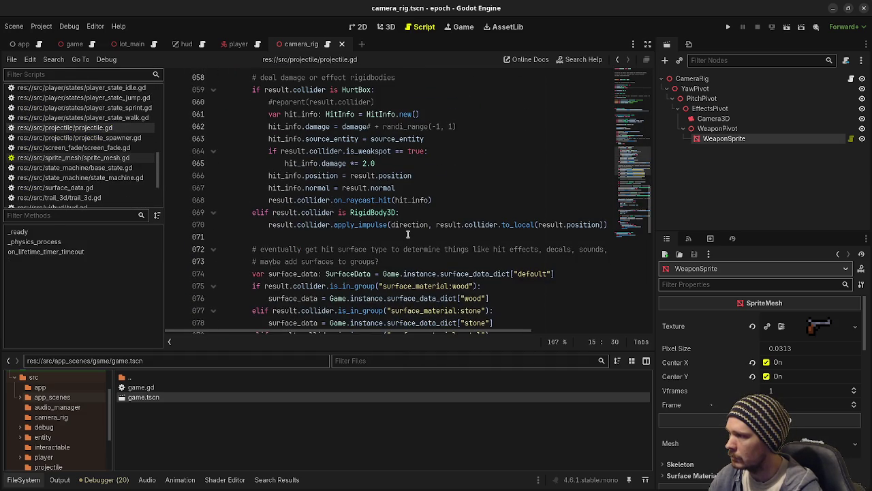
- Widen the script editor and add '# pull this out into a method somewhere' below line 73, then save
scroll(407, 234, "down", 3)
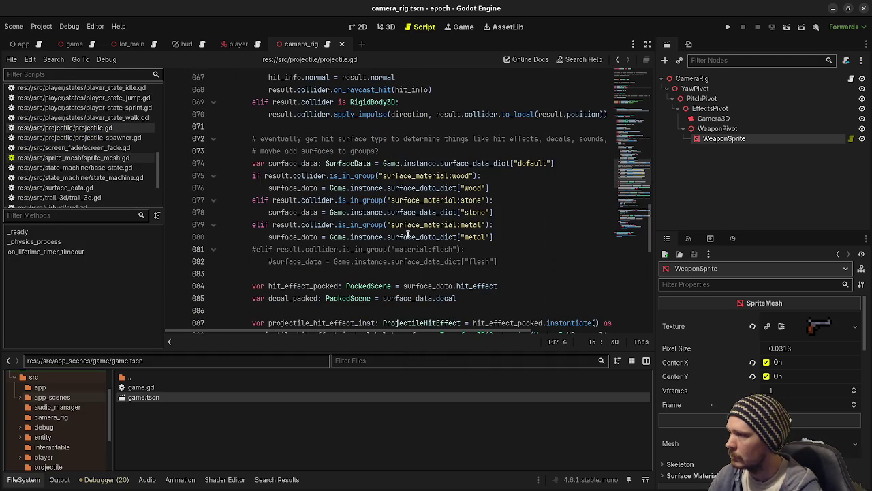
scroll(400, 205, "up", 1)
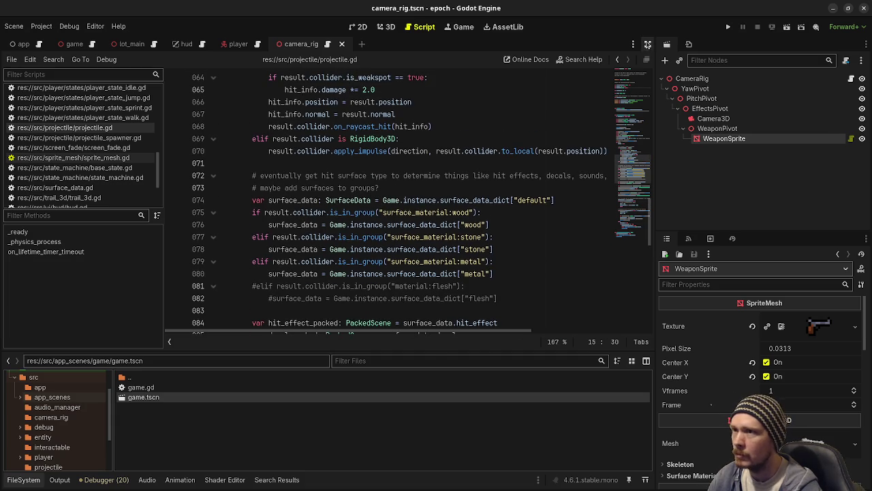
left_click(647, 43)
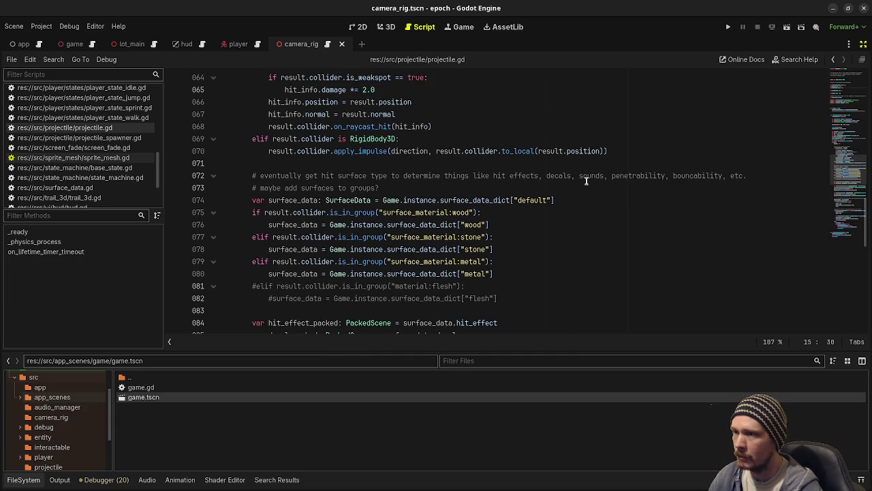
left_click(400, 189)
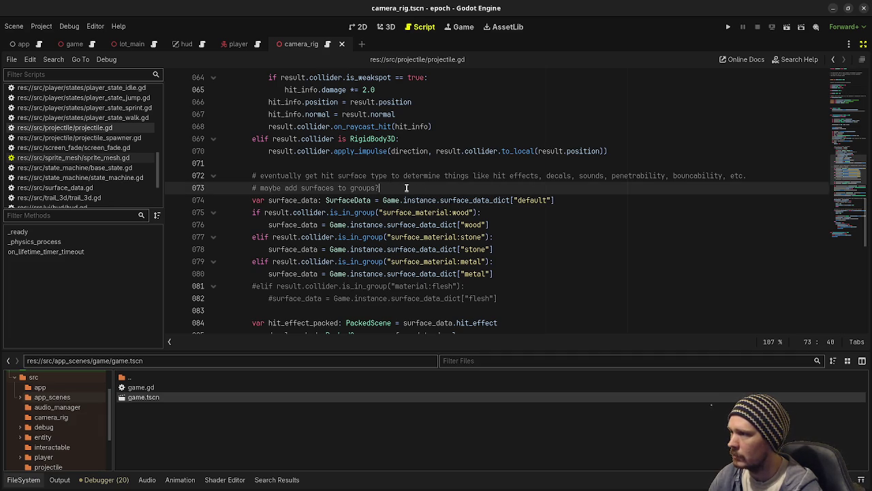
key("Return")
type("# ")
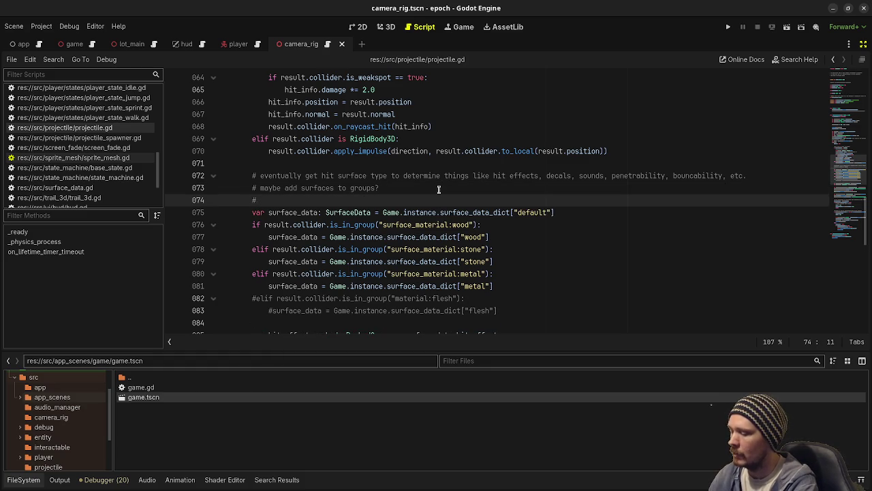
type("pull")
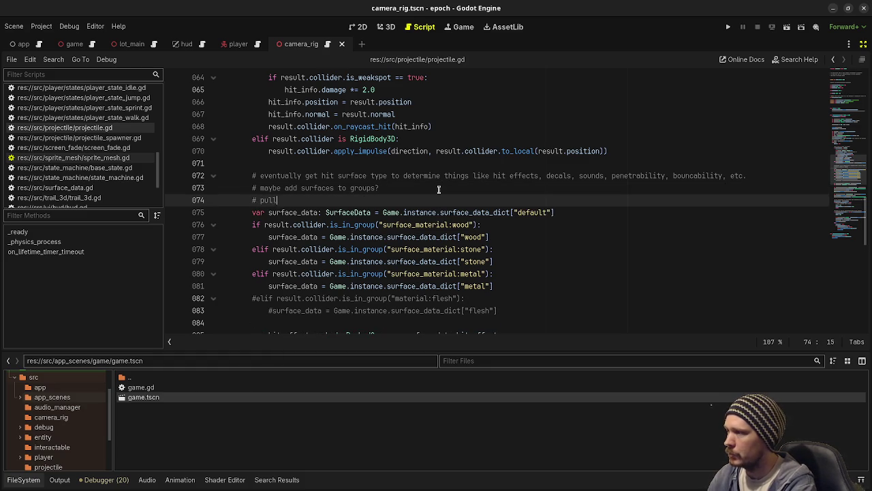
type(" this out into a ")
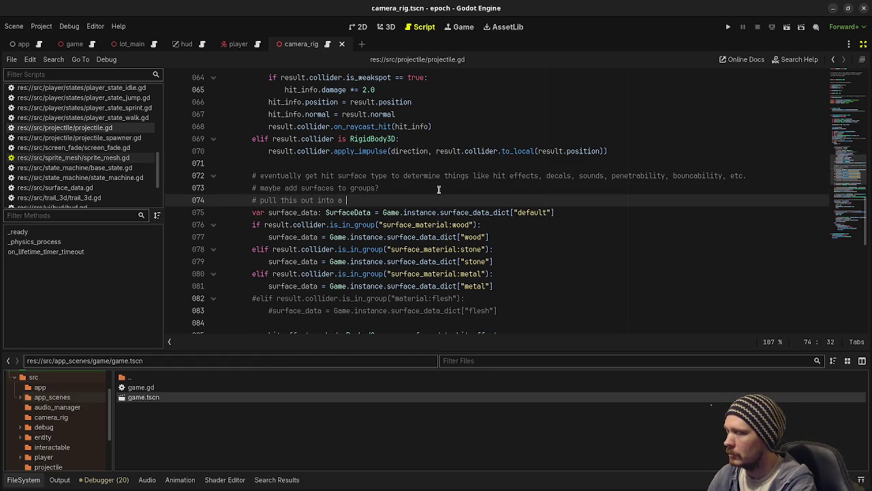
type("method somewhere")
key("ctrl+s")
- Read through the surface-material hit code around line 83, then switch to VS Code's diff
scroll(439, 190, "down", 3)
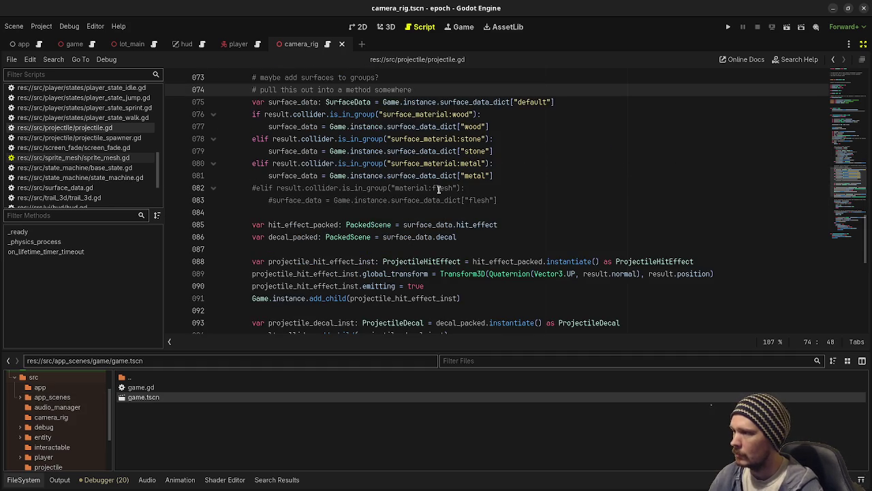
scroll(439, 189, "up", 2)
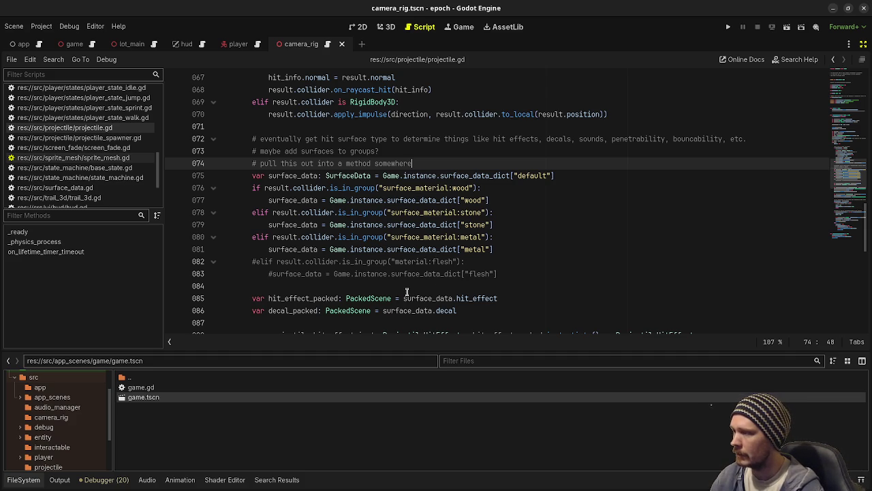
scroll(407, 292, "down", 1)
scroll(407, 292, "down", 1)
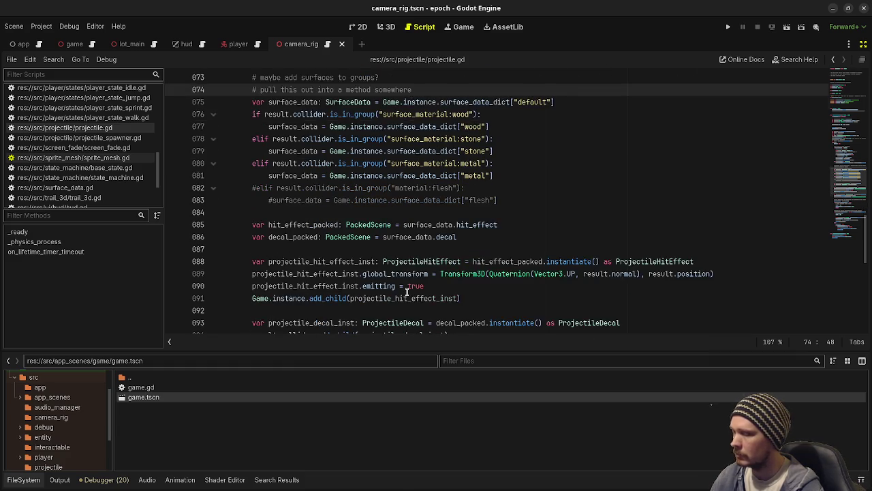
scroll(407, 291, "up", 2)
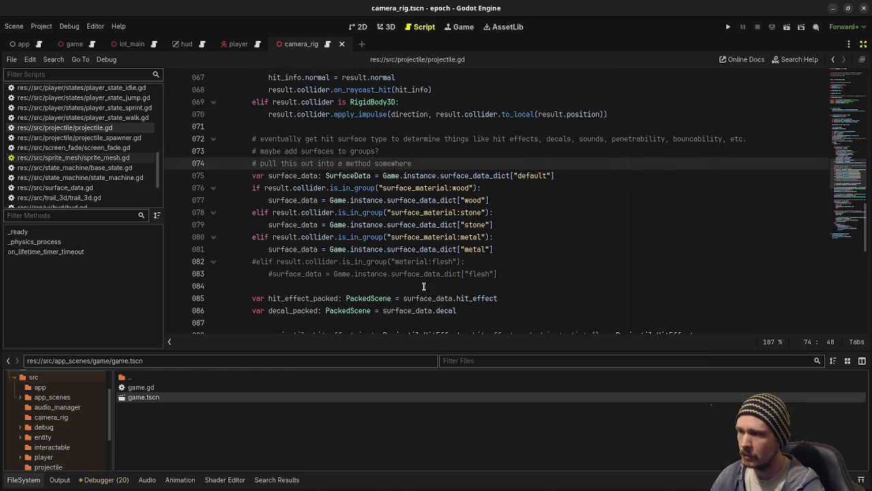
left_click(514, 275)
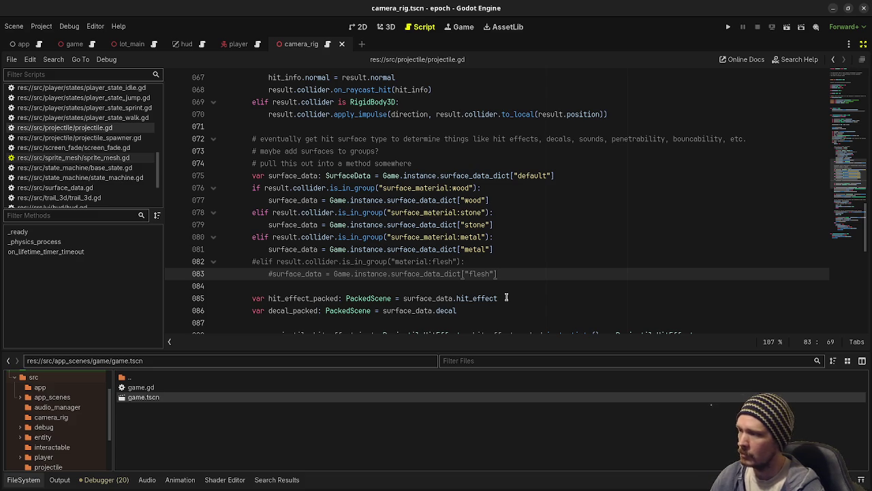
scroll(506, 298, "down", 3)
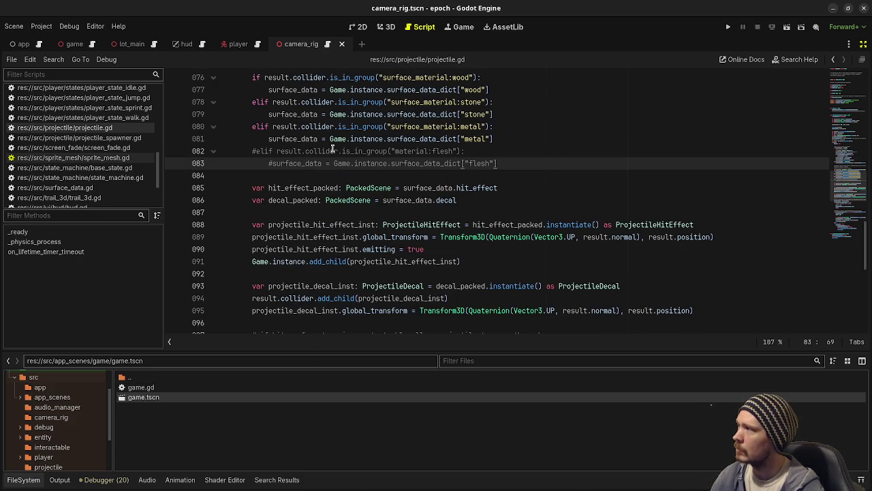
key("alt+Tab")
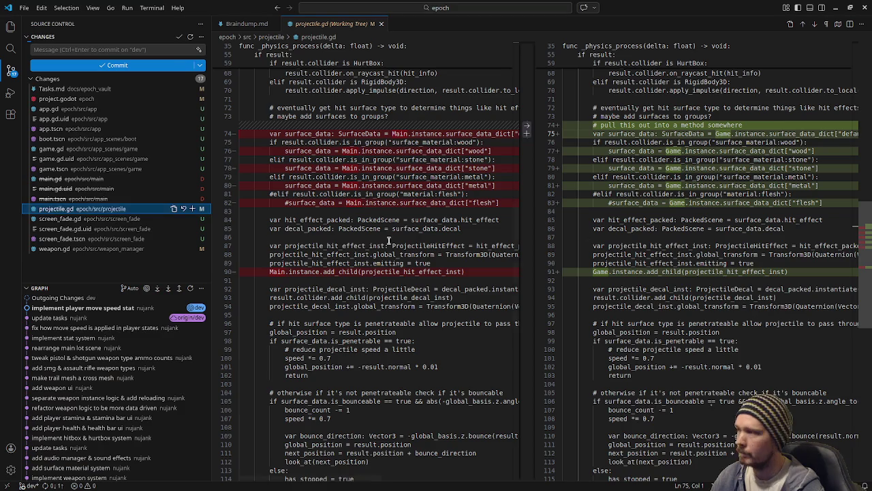
- Review and close the weapon.gd diff, then move through the terminal to the Obsidian Tasks board
left_click(54, 249)
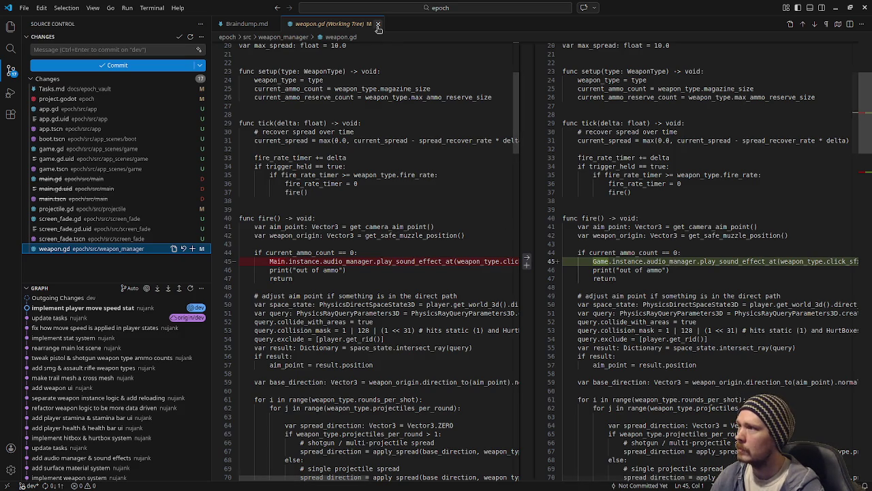
left_click(378, 25)
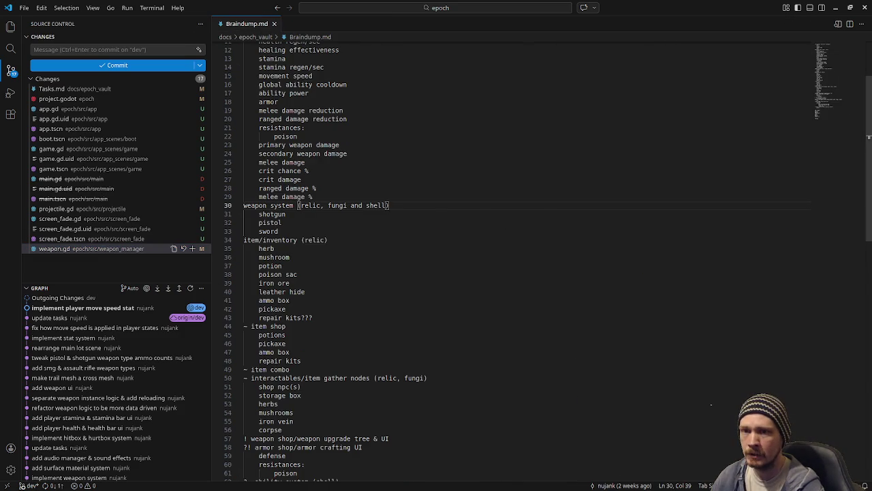
key("alt+Tab")
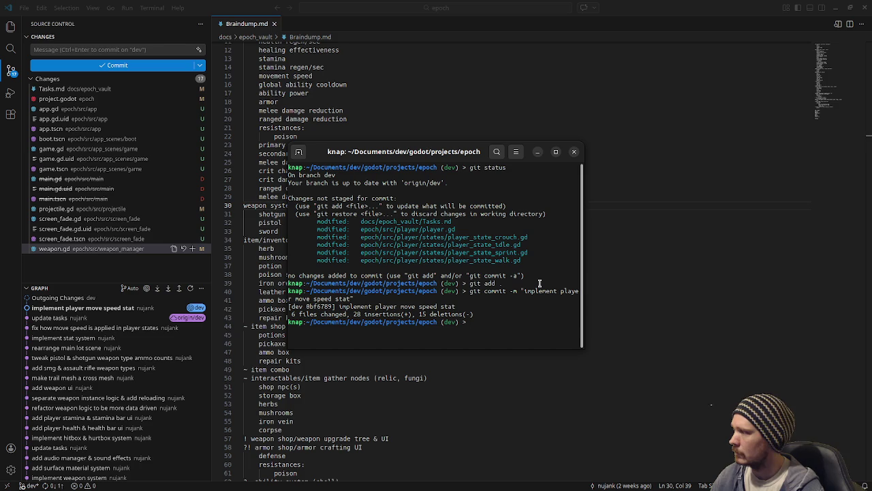
key("alt+Tab")
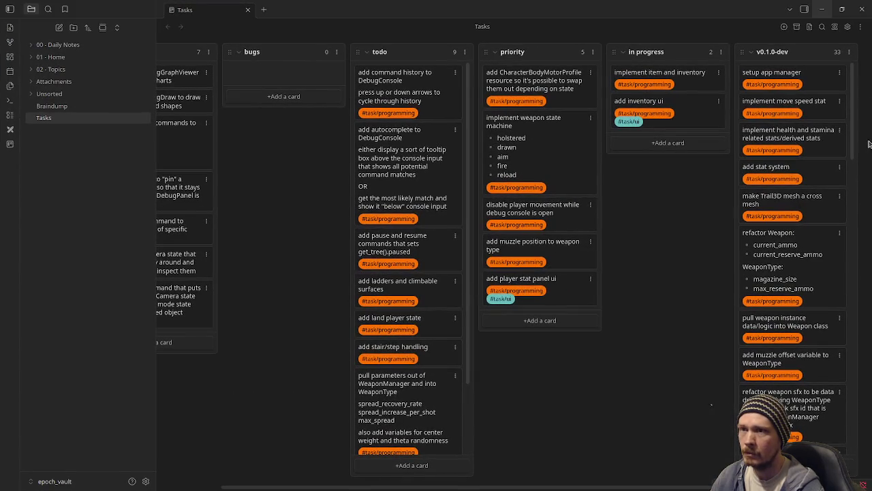
- Run git status in the terminal and start typing git add
key("alt+Tab")
type("git status")
key("Return")
type("git add")
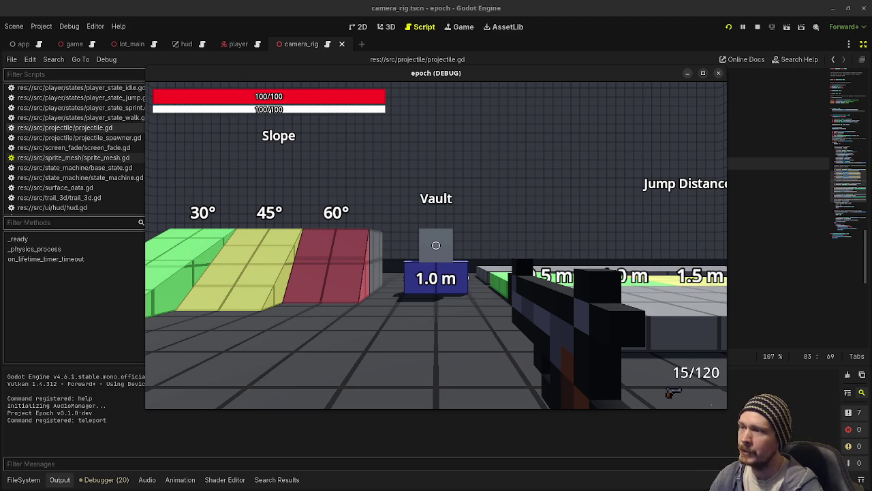
- Walk past the ramps and vault course to the Wood, Stone and Metal panels, shoot Stone, then stop the game
mouse_move(436, 245)
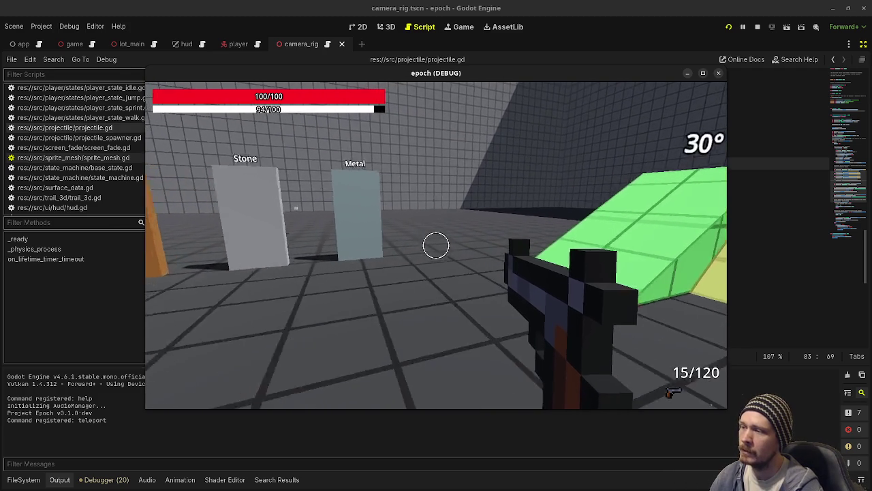
key("shift+w")
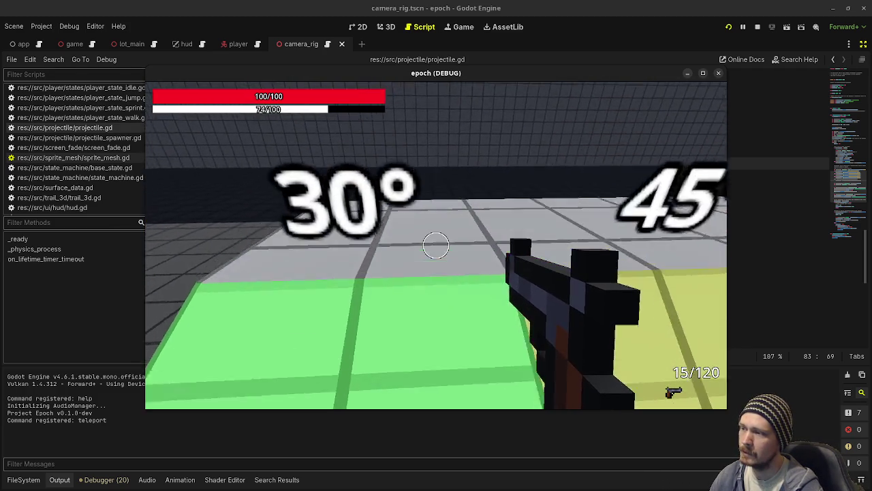
key("shift+w")
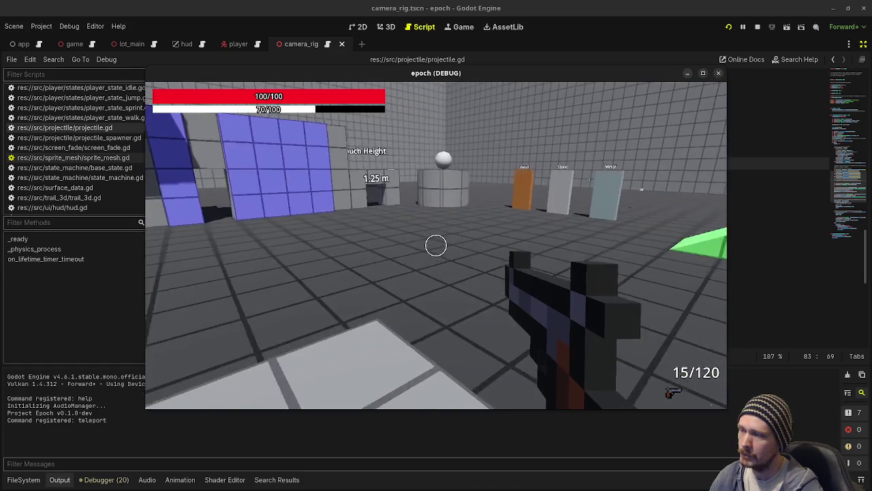
key("w")
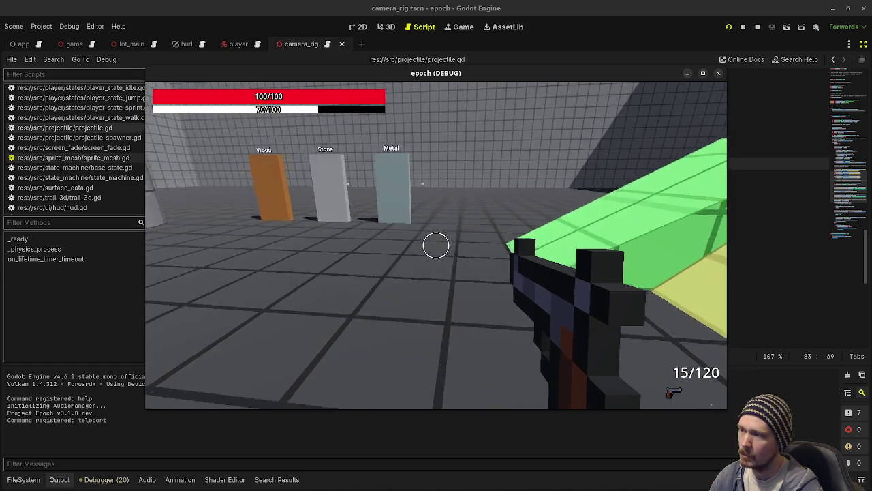
key("w")
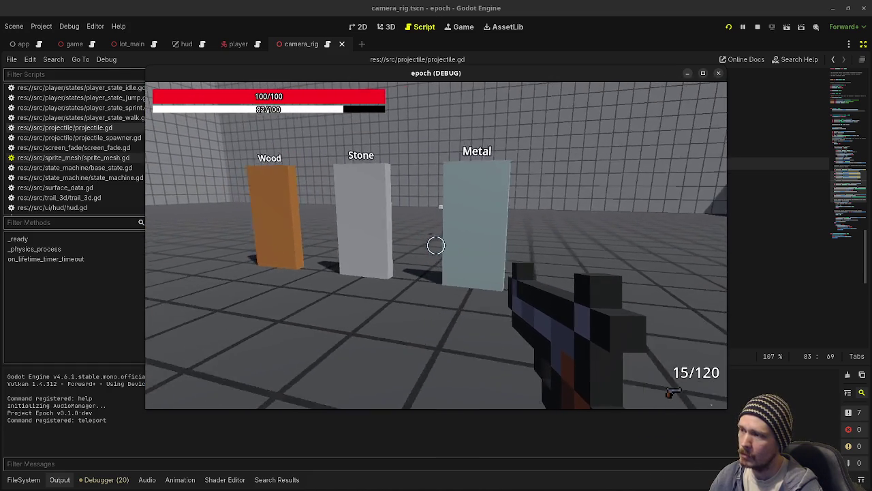
left_click(436, 245)
key("s")
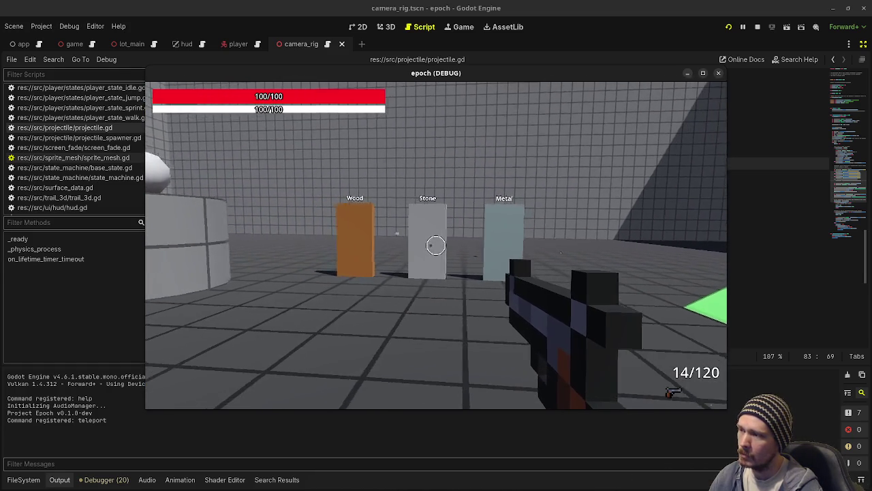
left_click(757, 26)
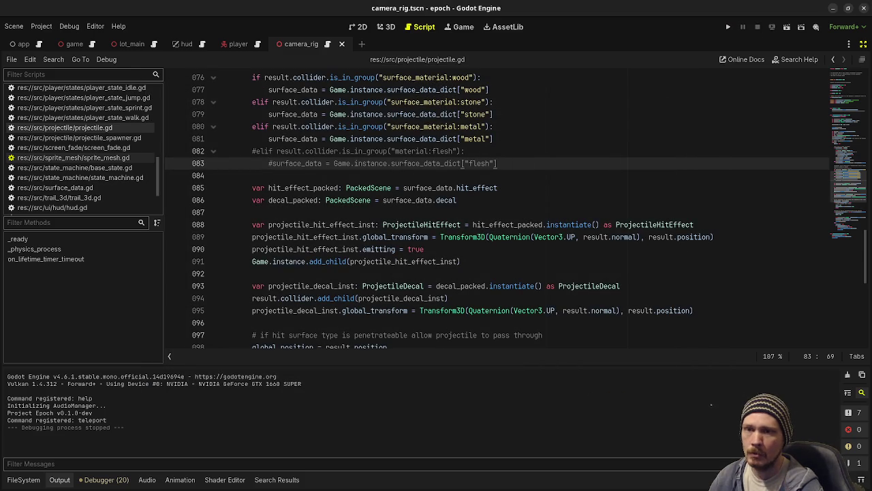
- Stage everything with git add . and commit as 'setup app manager', then minimize VS Code
key("alt+Tab")
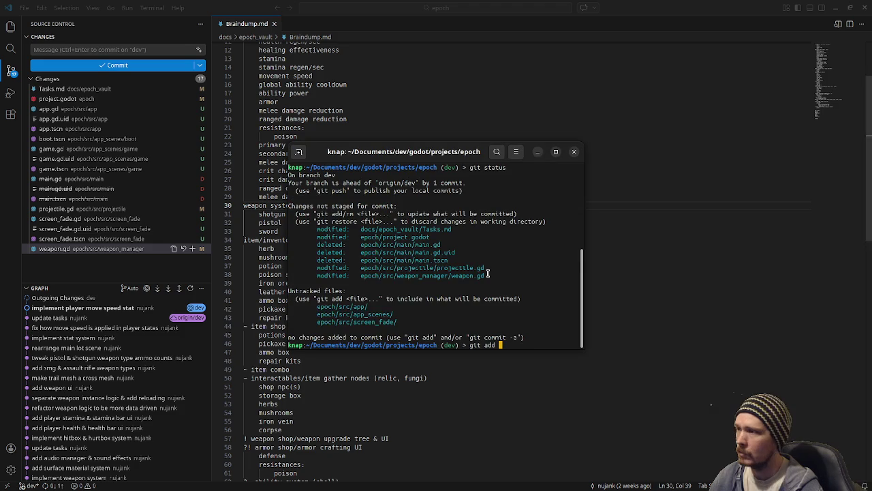
type("git add .")
key("Return")
type("gi")
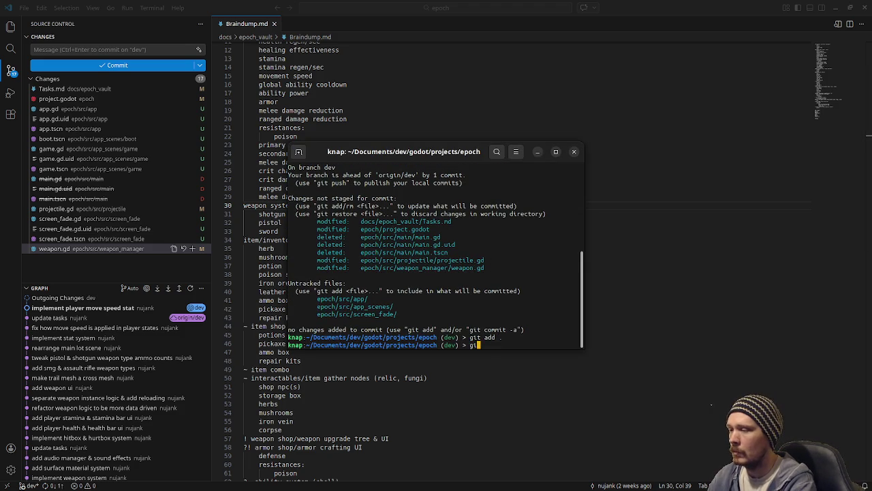
type("t commit -m \"")
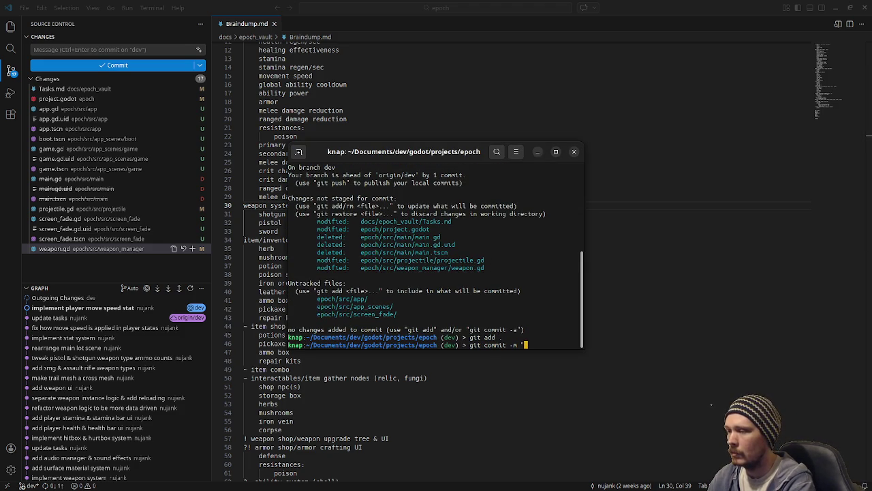
type("setup a")
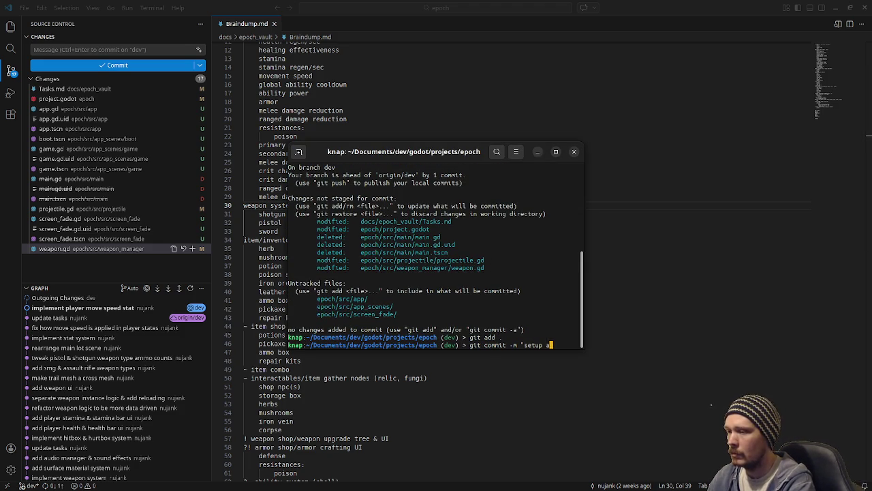
type("pp manager")
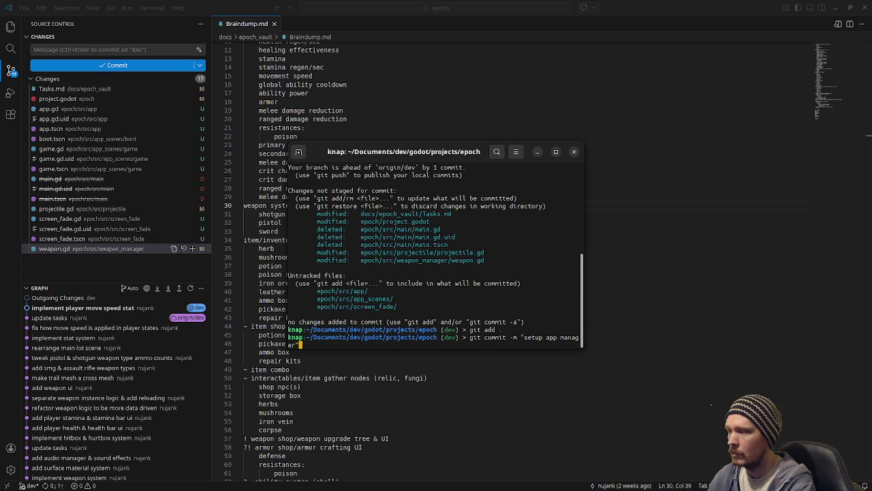
type("\"")
key("Return")
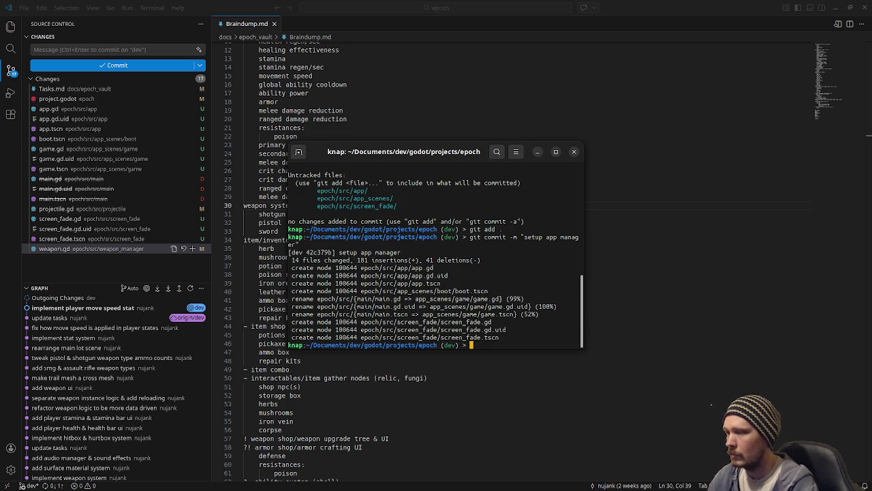
left_click(692, 170)
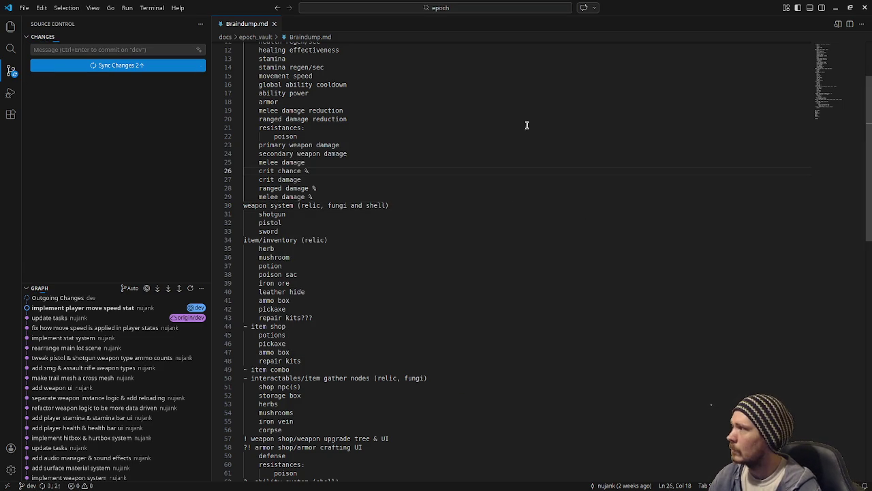
left_click(837, 7)
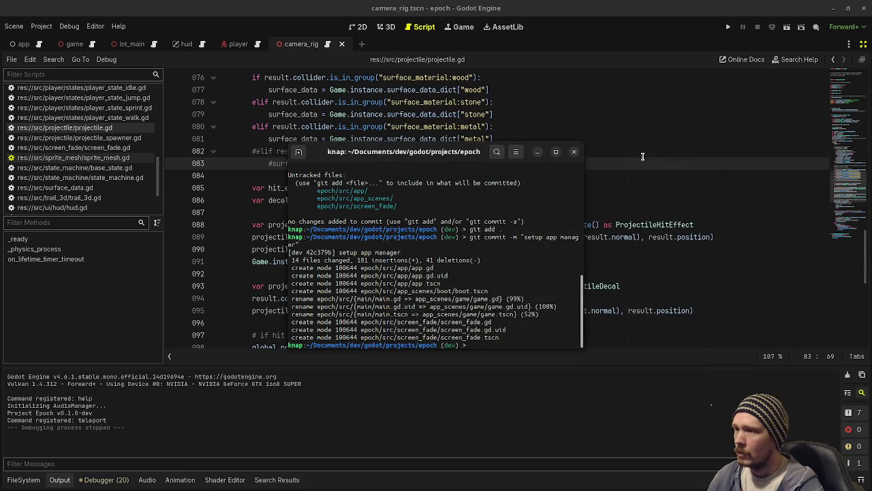
- Focus Godot, check the Obsidian Tasks board, then minimize Obsidian
left_click(642, 156)
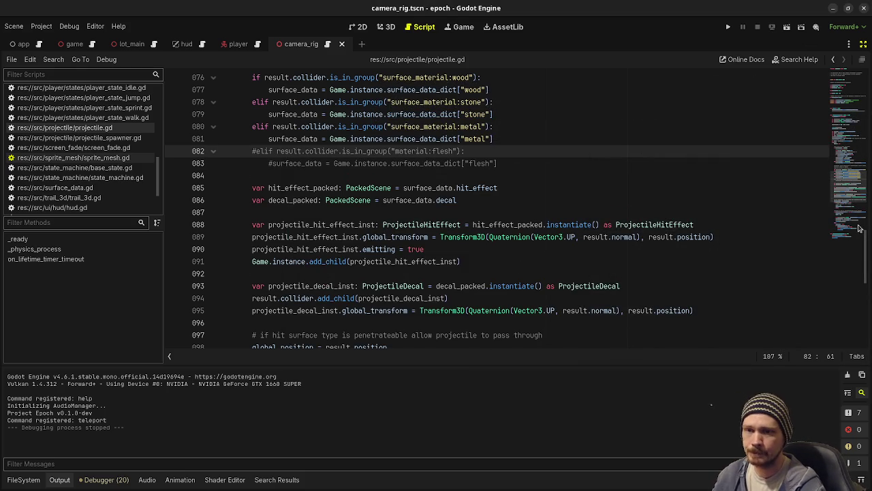
key("alt+Tab")
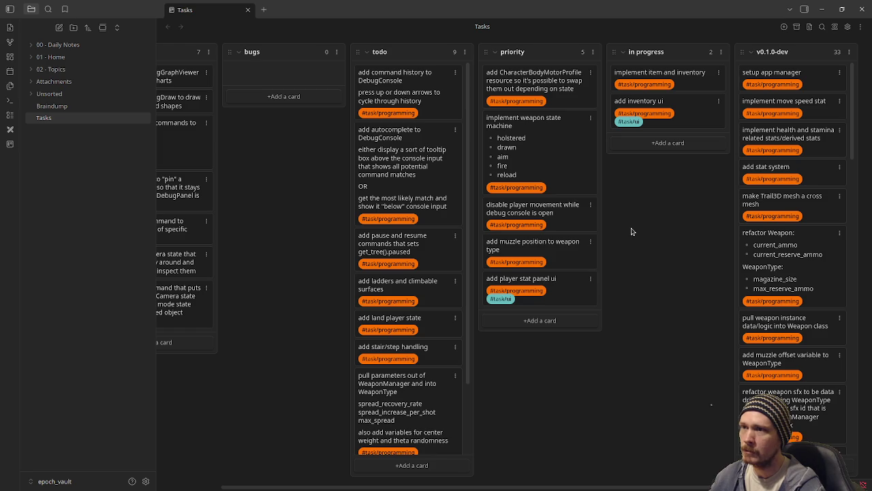
left_click(822, 9)
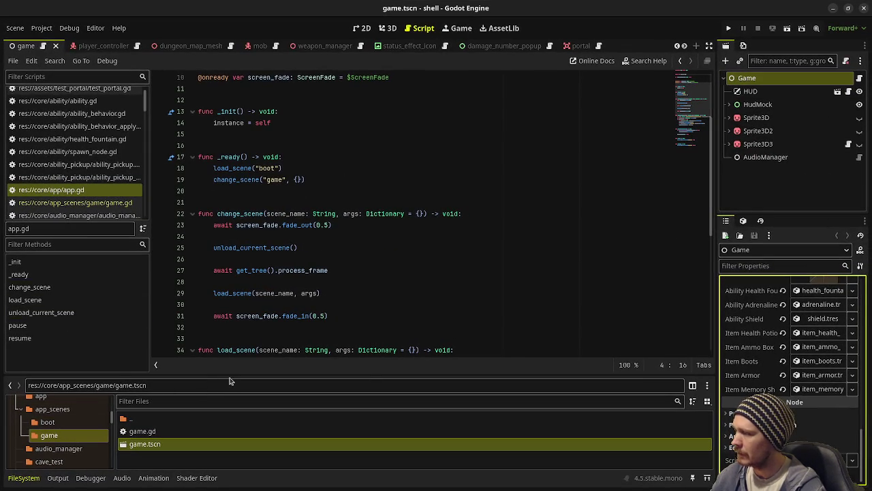
- Open item.gd from the item folder and read through its methods
left_click_drag(230, 375, 225, 210)
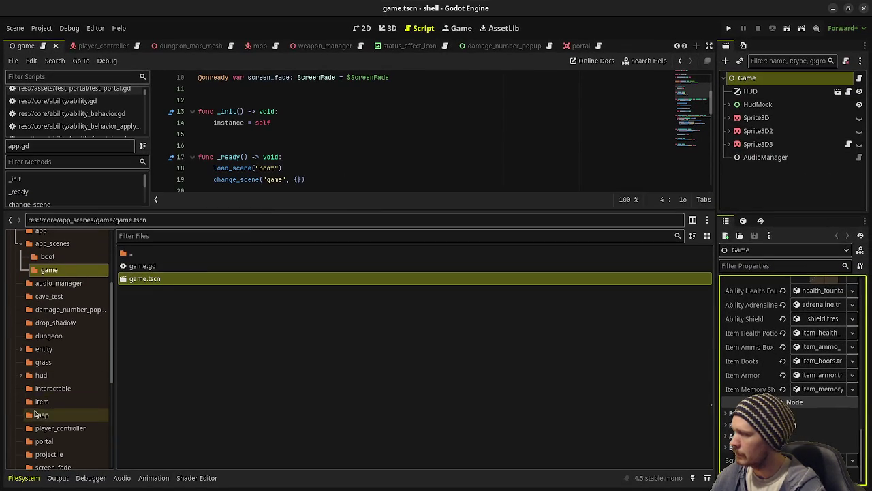
left_click(40, 402)
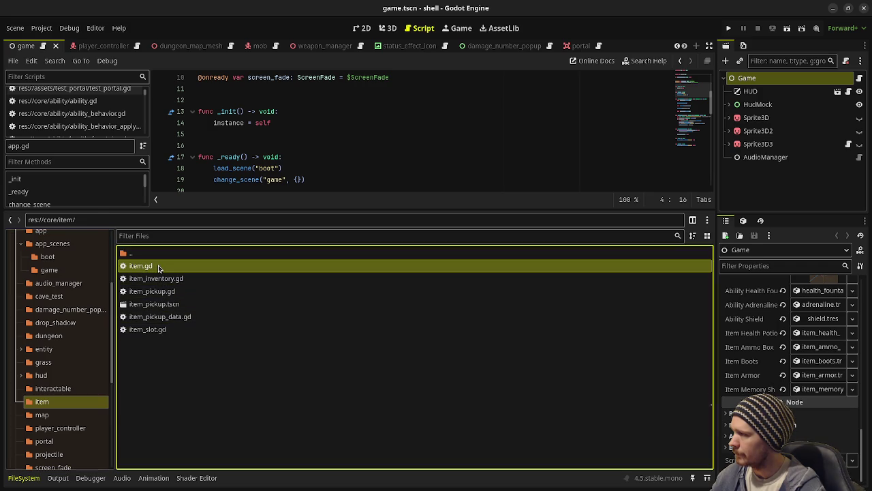
double_click(141, 265)
left_click_drag(351, 208, 369, 374)
scroll(345, 322, "up", 3)
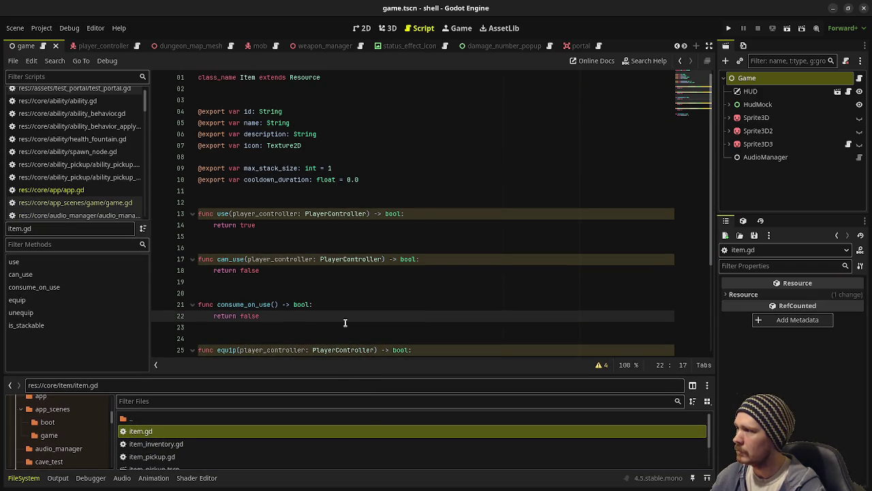
scroll(347, 260, "down", 4)
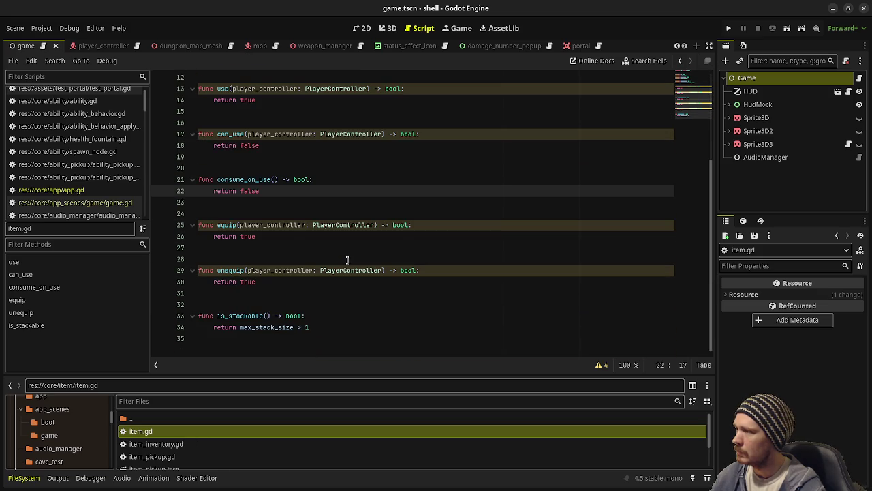
scroll(347, 260, "up", 4)
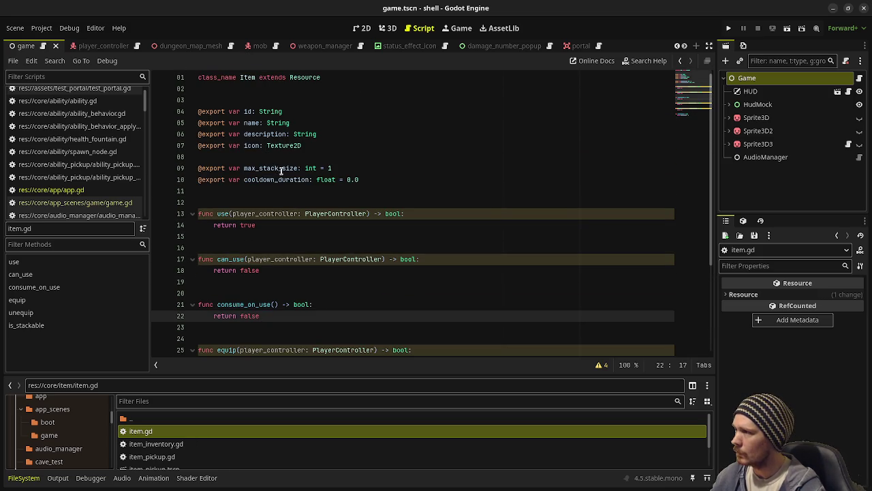
scroll(256, 218, "down", 4)
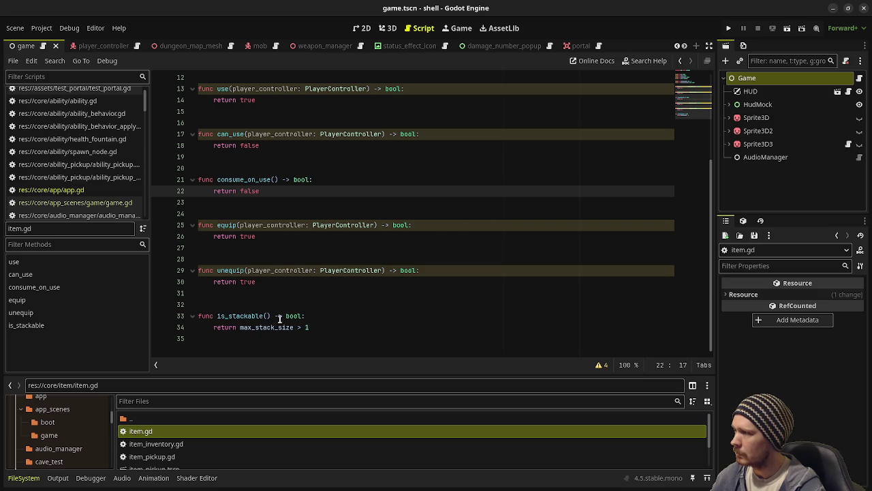
scroll(282, 263, "up", 4)
scroll(290, 250, "down", 4)
scroll(290, 250, "up", 4)
scroll(289, 248, "down", 4)
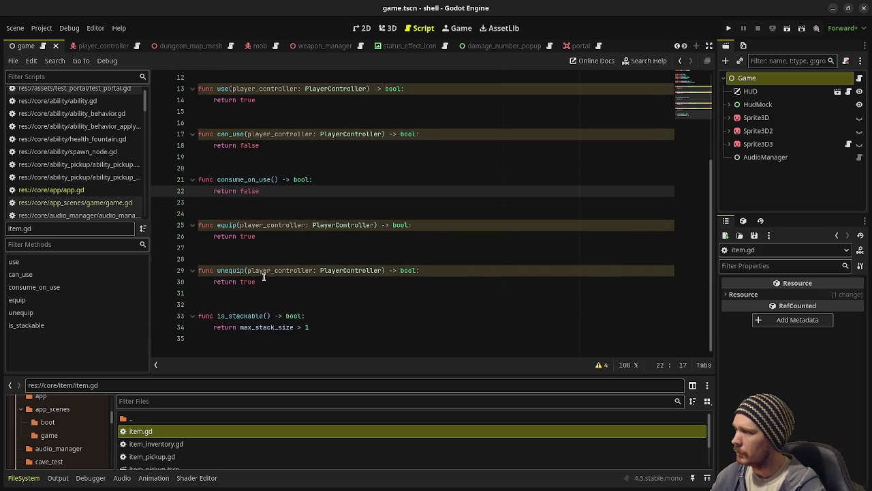
- Highlight the equip and unequip functions and enlarge the file browser below the code
mouse_move(269, 281)
left_mouse_down()
mouse_move(204, 251)
mouse_move(207, 232)
left_mouse_up()
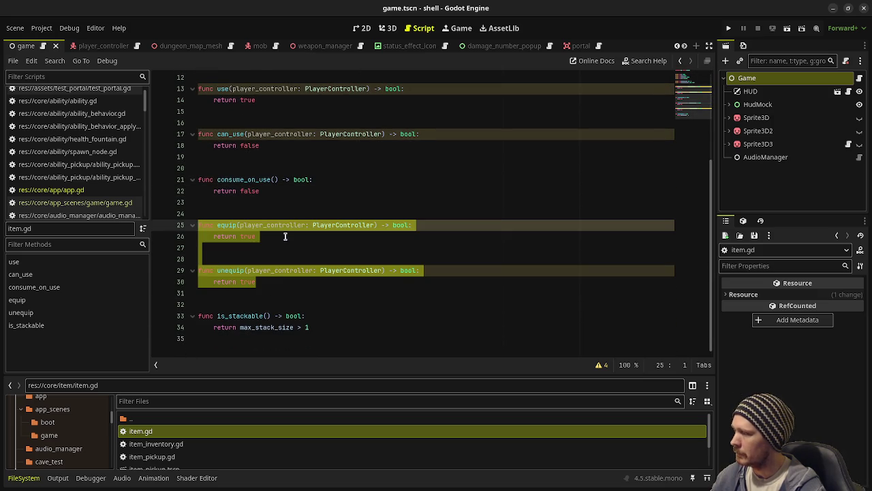
left_click_drag(231, 373, 260, 335)
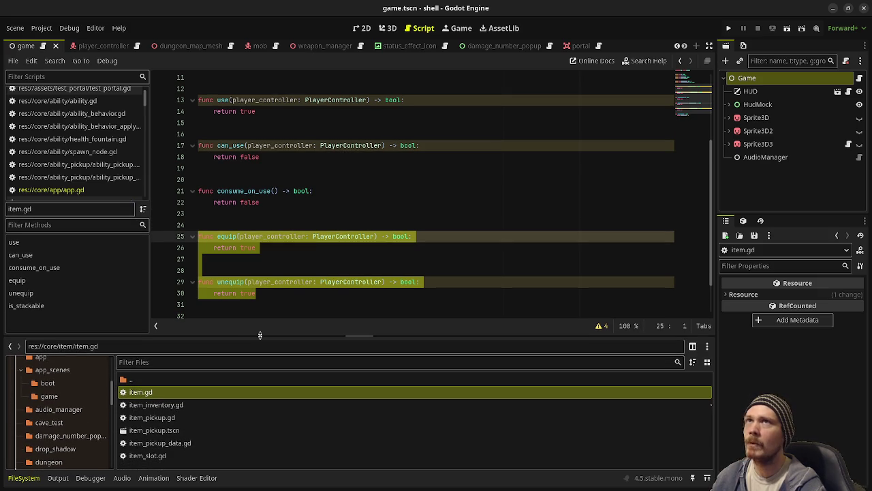
scroll(288, 259, "up", 2)
scroll(289, 266, "down", 4)
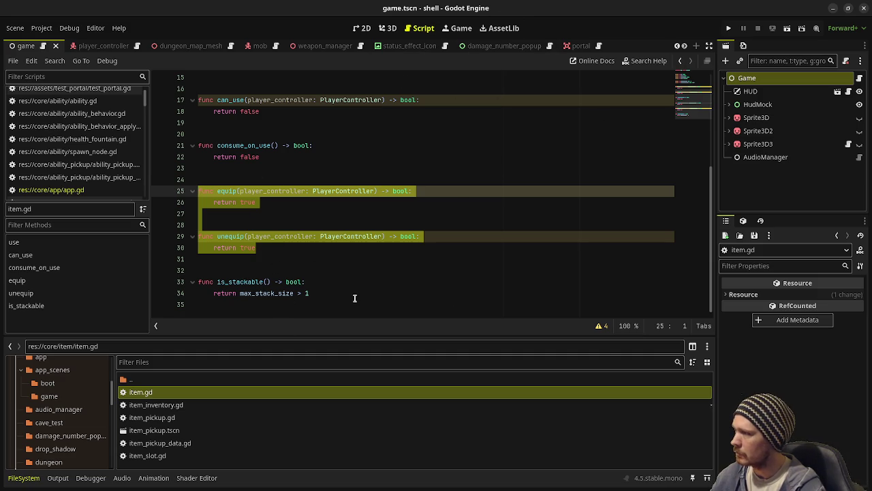
left_click(313, 272)
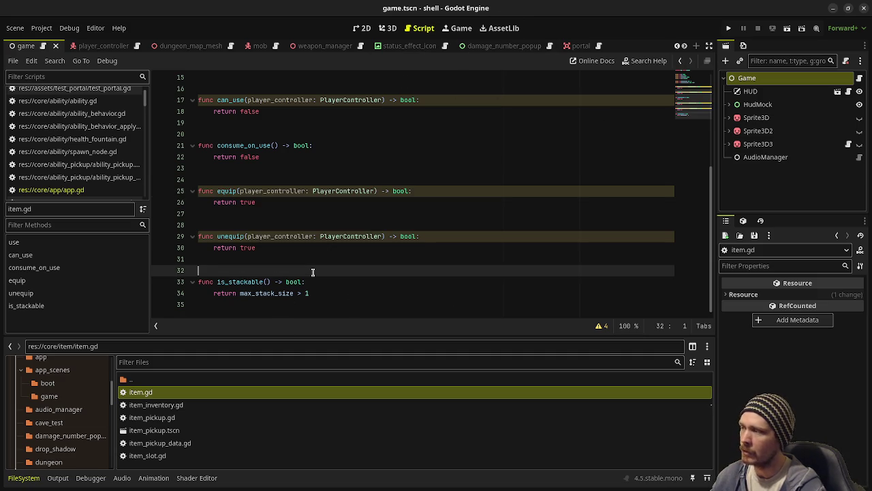
scroll(313, 272, "up", 2)
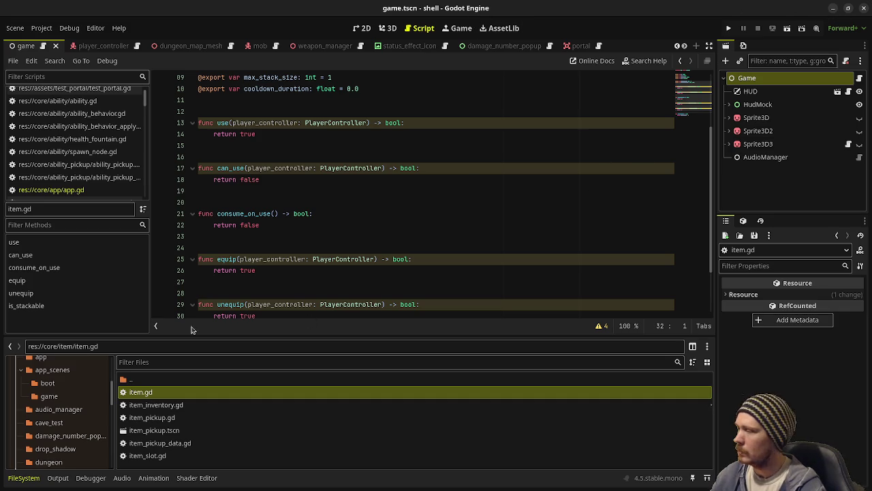
- Open item_slot.gd and scroll through its stack-count functions
left_click(175, 455)
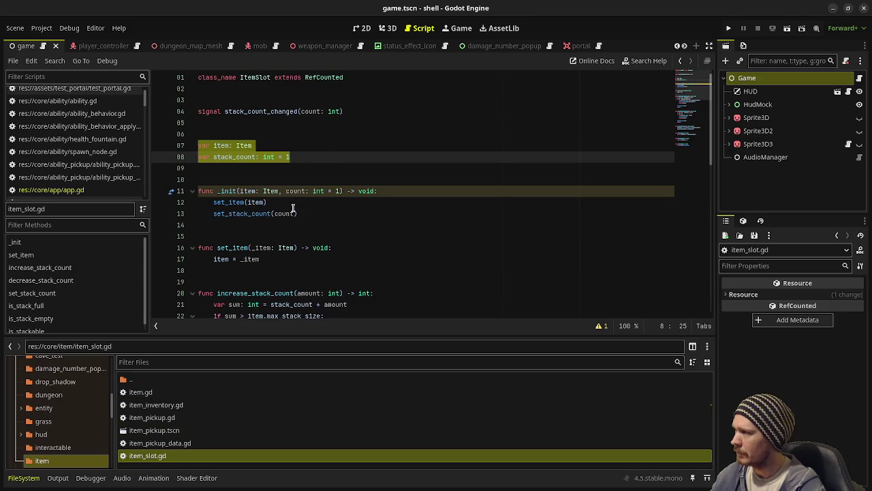
left_click(341, 220)
scroll(343, 185, "down", 10)
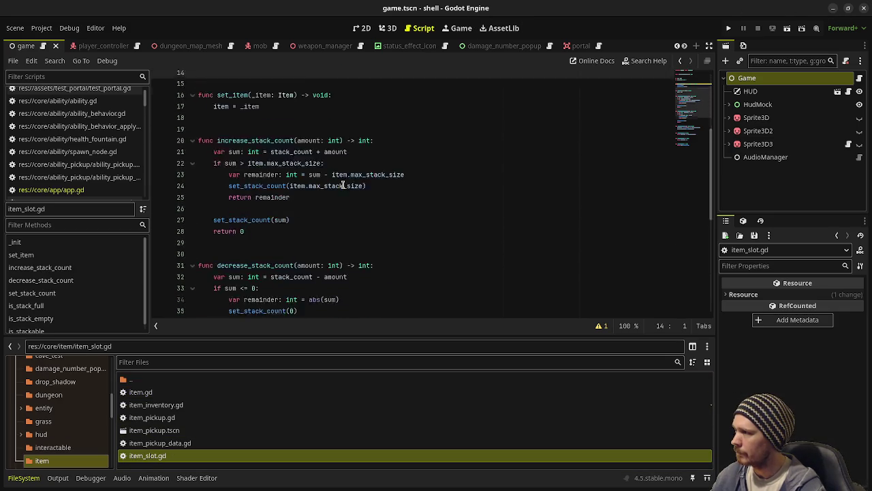
scroll(343, 185, "down", 1)
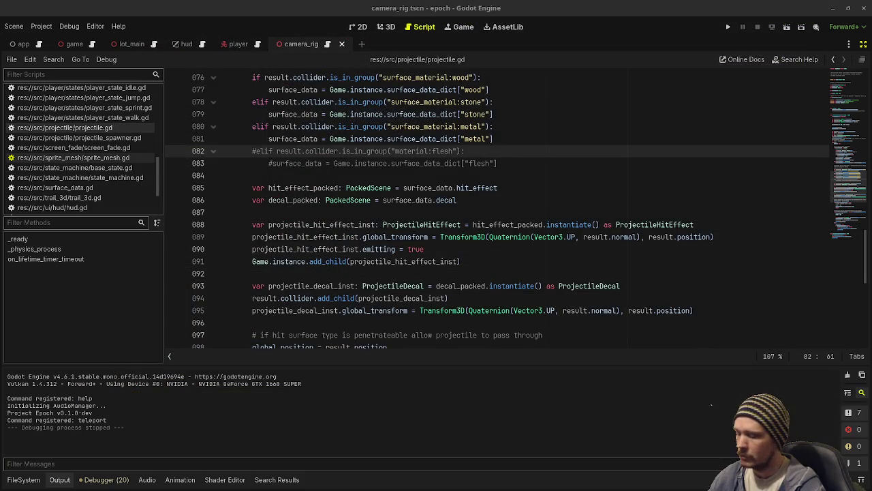
- Glance over the open windows, then run the Epoch project with F5
key("super")
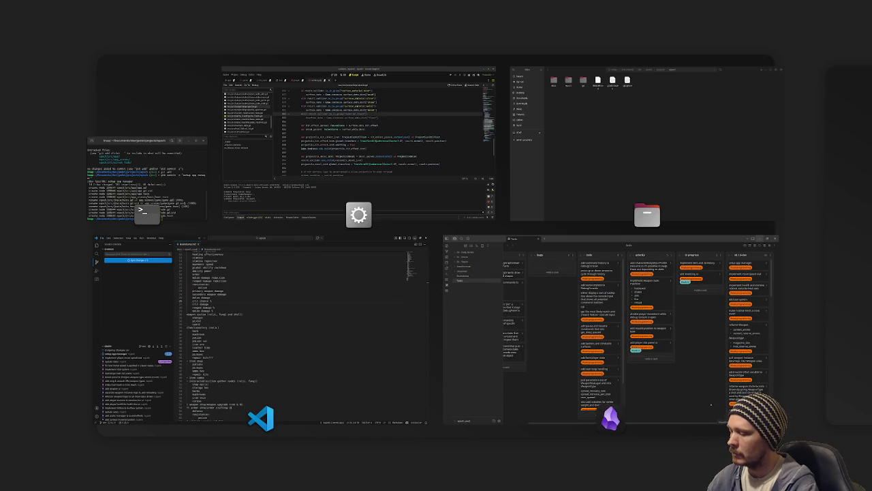
key("super")
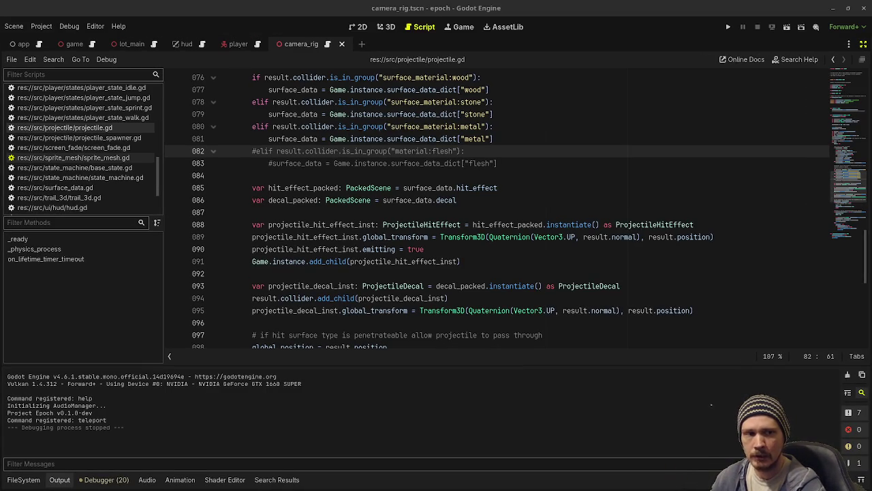
key("F5")
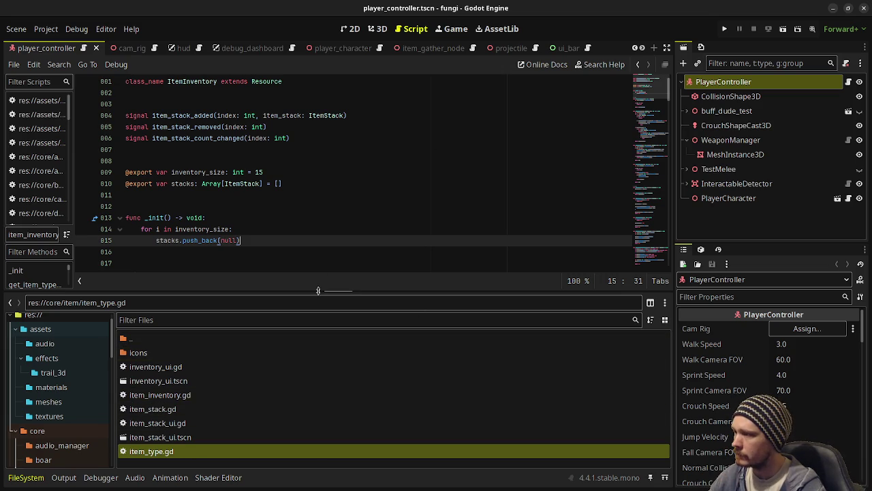
- Show the overview of all open windows and return to the fungi project's editor
key("super")
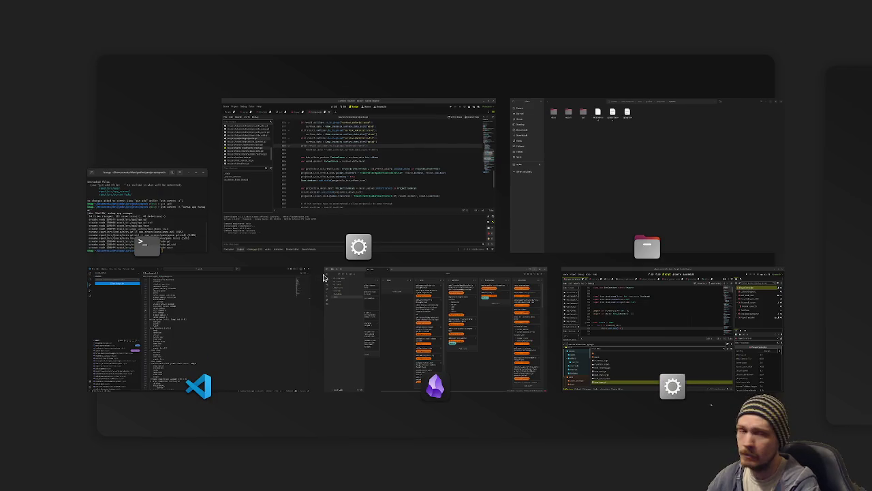
key("super")
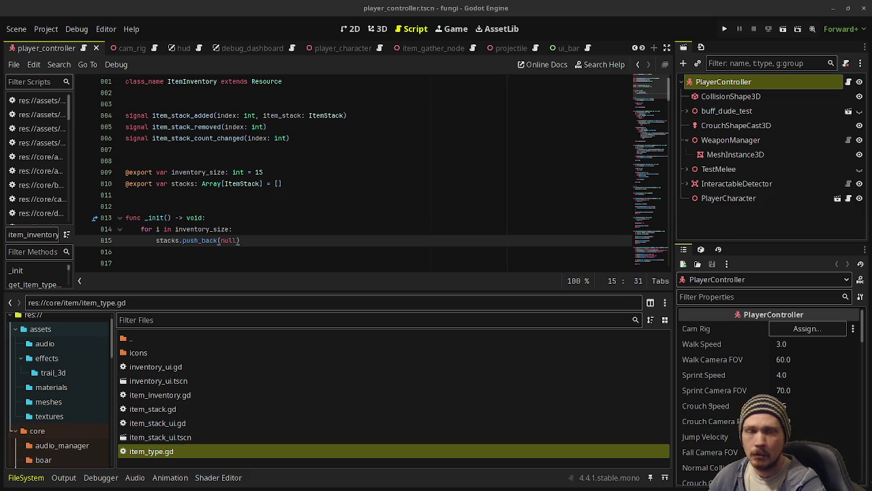
- Open item_type.gd from the FileSystem dock
double_click(184, 454)
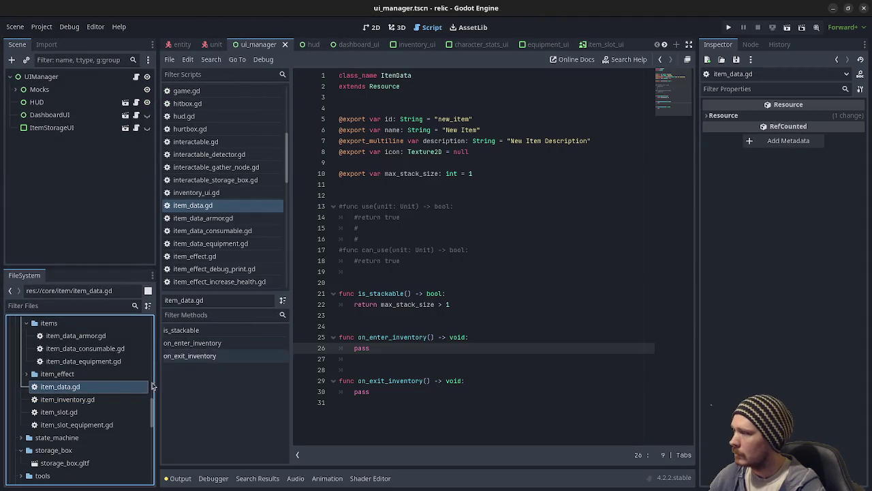
- Open item_data_consumable.gd, expand the item_effect folder, and highlight on_used_effect in the use function
double_click(86, 348)
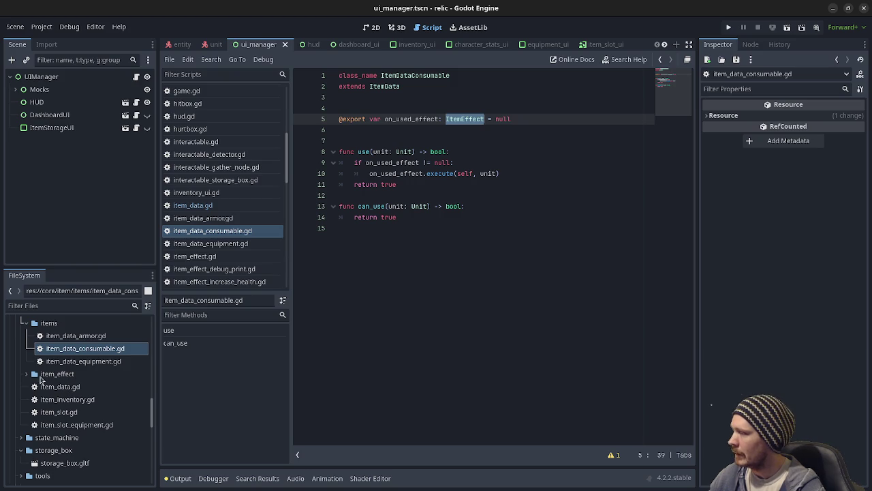
left_click(27, 375)
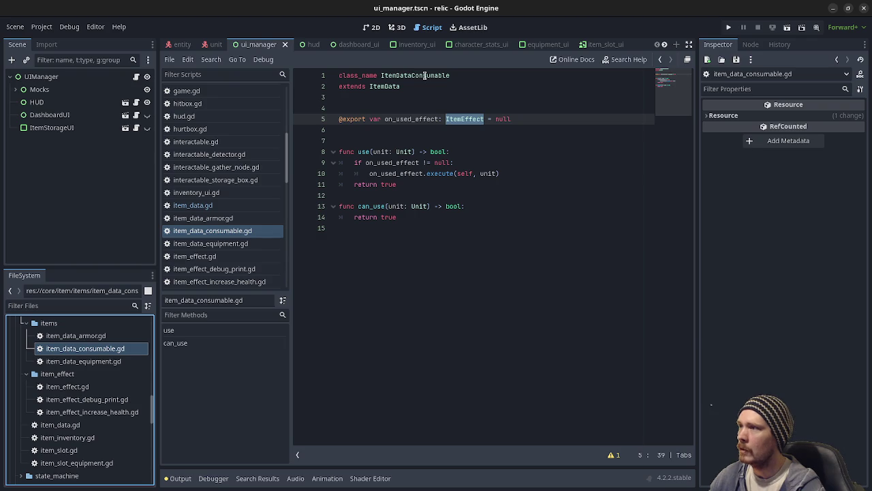
left_click_drag(374, 151, 341, 195)
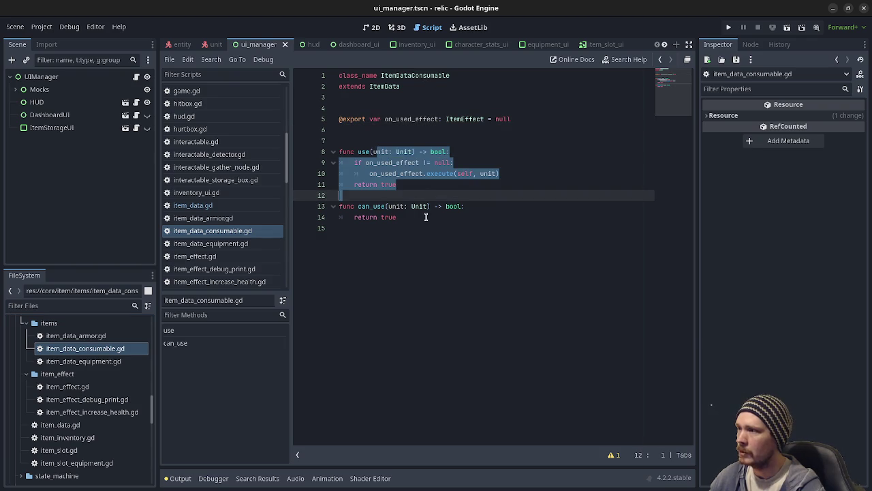
double_click(403, 174)
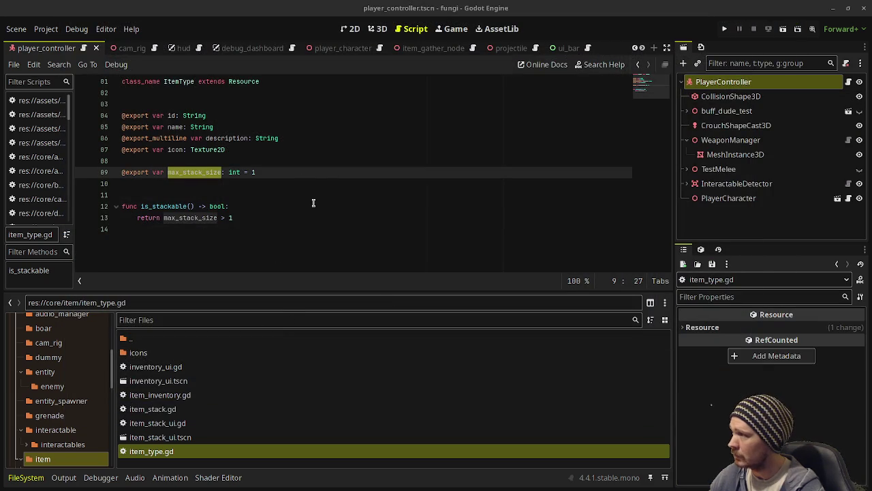
- Browse the relic project's files, filter them by 'consum', then clear that filter
scroll(64, 436, "down", 3)
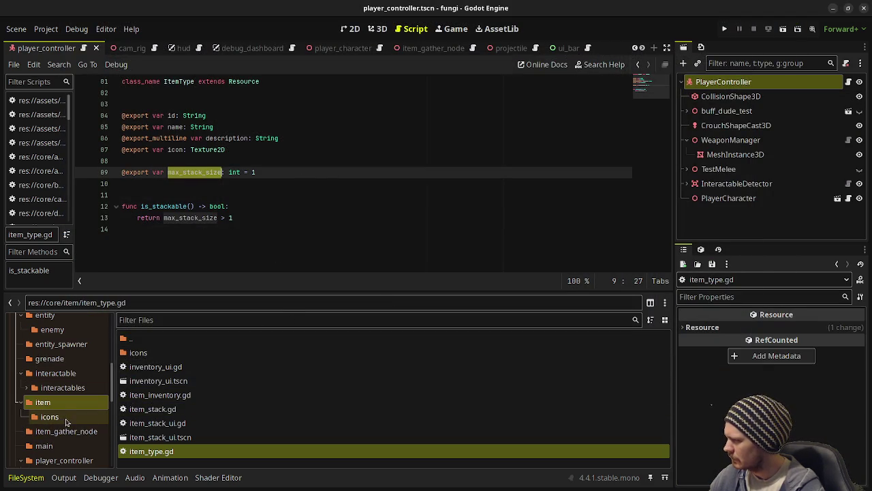
scroll(67, 439, "down", 5)
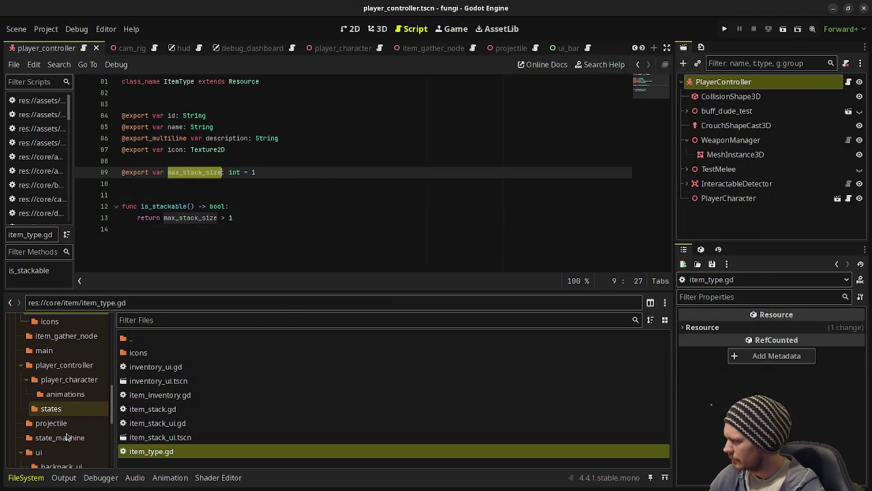
scroll(67, 438, "down", 10)
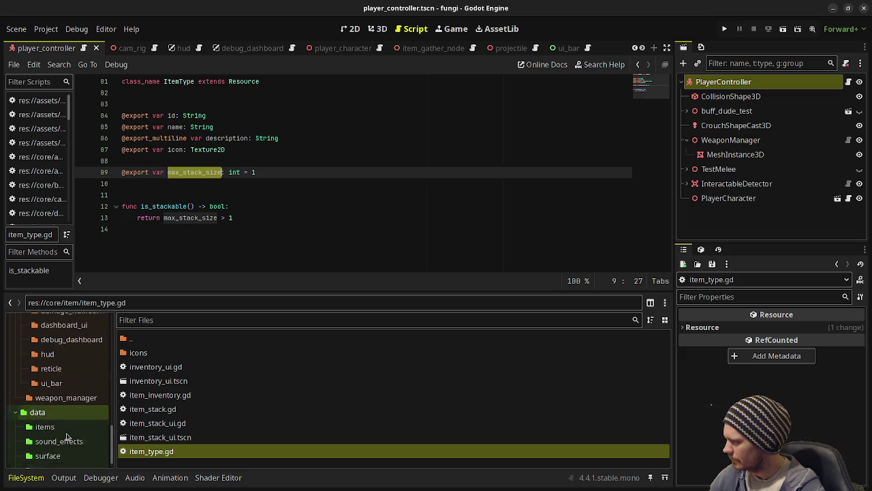
scroll(65, 384, "up", 15)
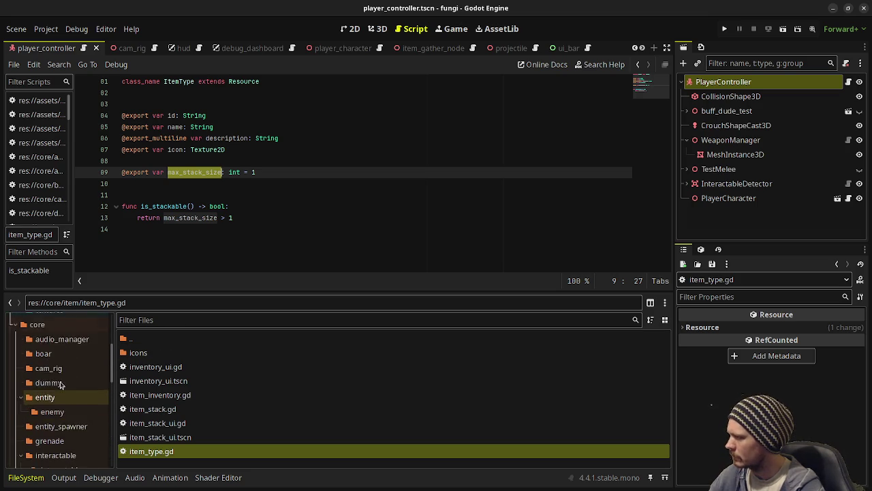
scroll(60, 387, "up", 2)
left_click(32, 336)
left_click(182, 319)
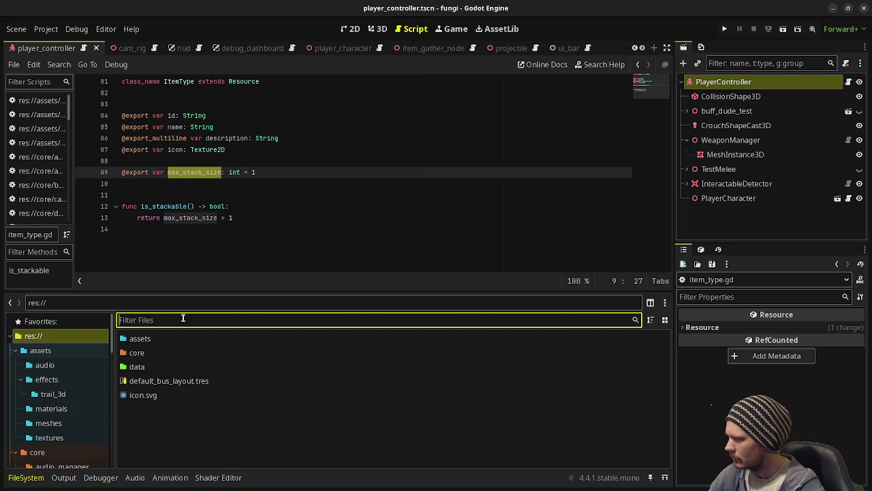
type("consum")
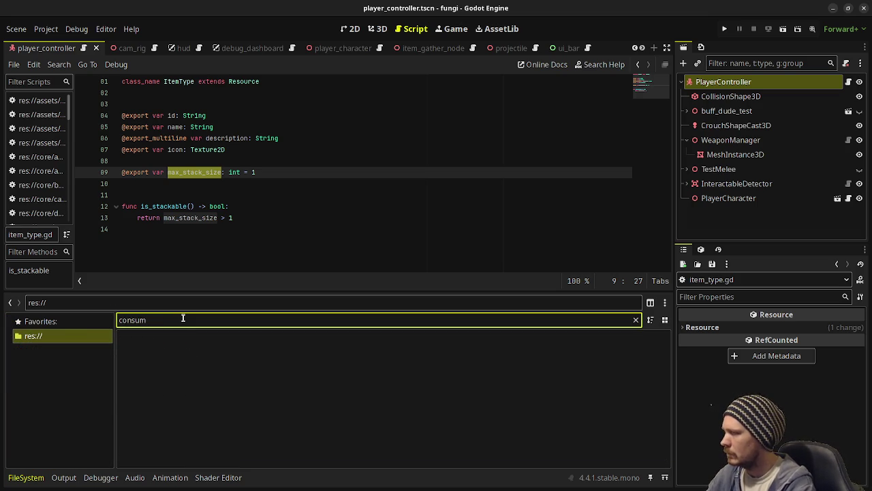
left_click(636, 319)
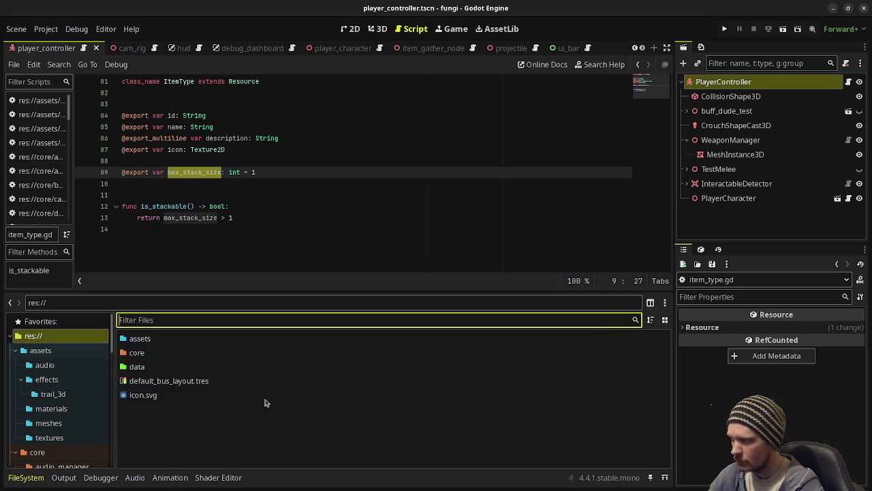
- Filter the files by 'item' and open item_type.gd and item_stack.gd
left_click(180, 318)
type("item")
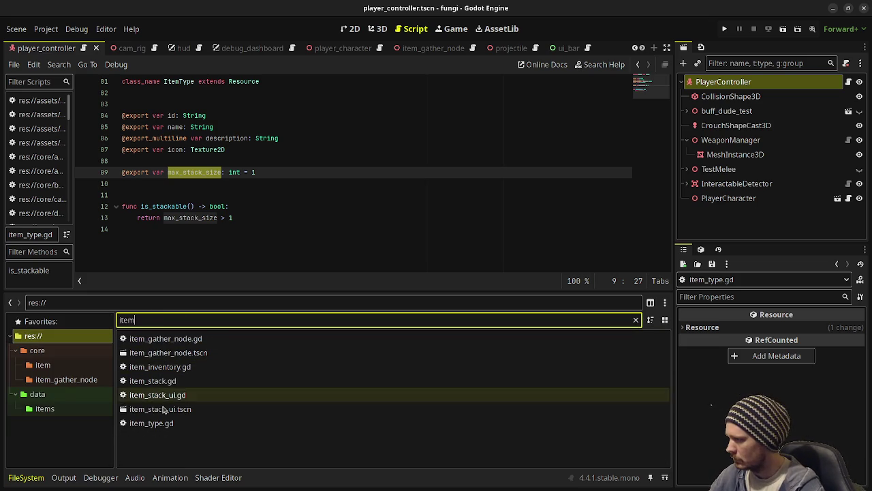
left_click(159, 424)
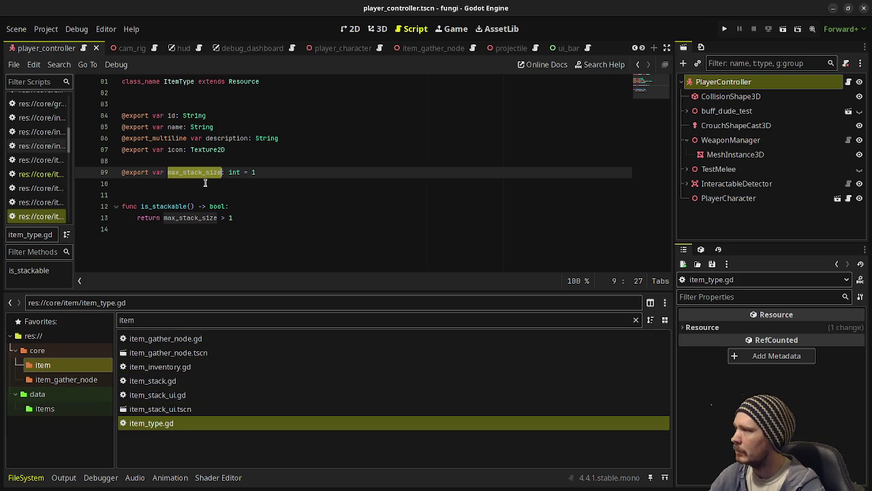
left_click(162, 381)
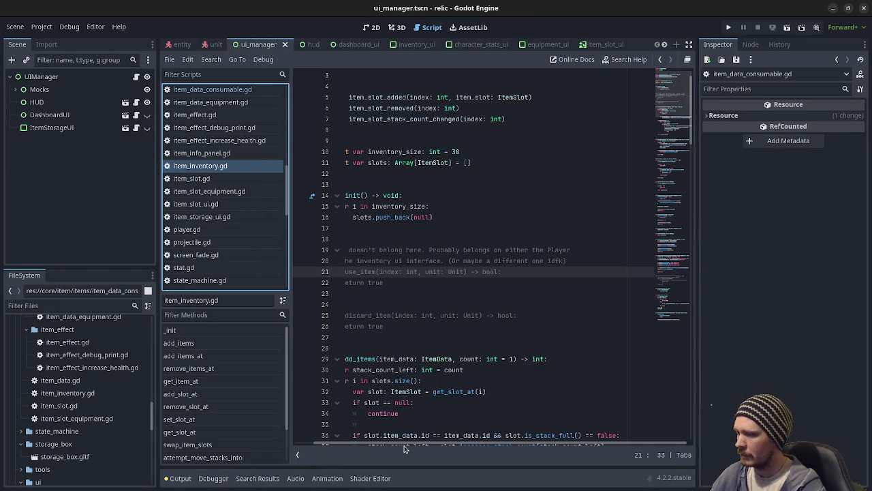
- Review relic's item_inventory.gd, then open item_slot.gd from the script list
left_click_drag(409, 448, 373, 443)
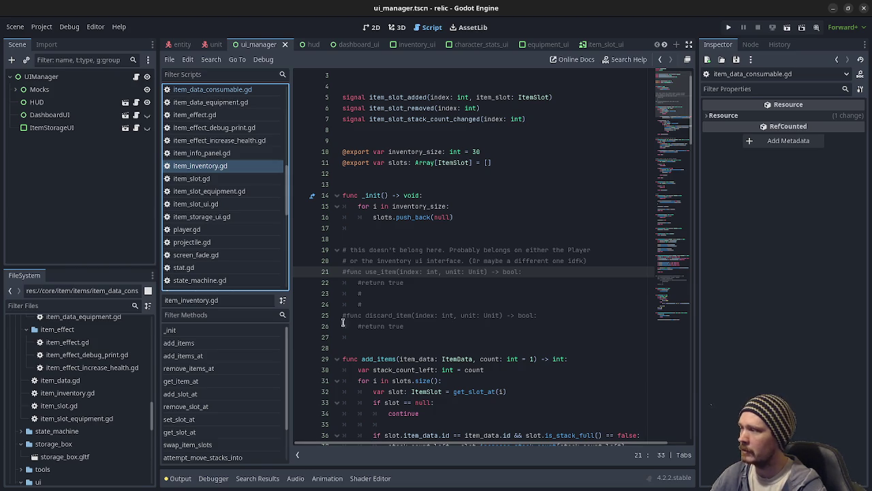
scroll(464, 253, "up", 1)
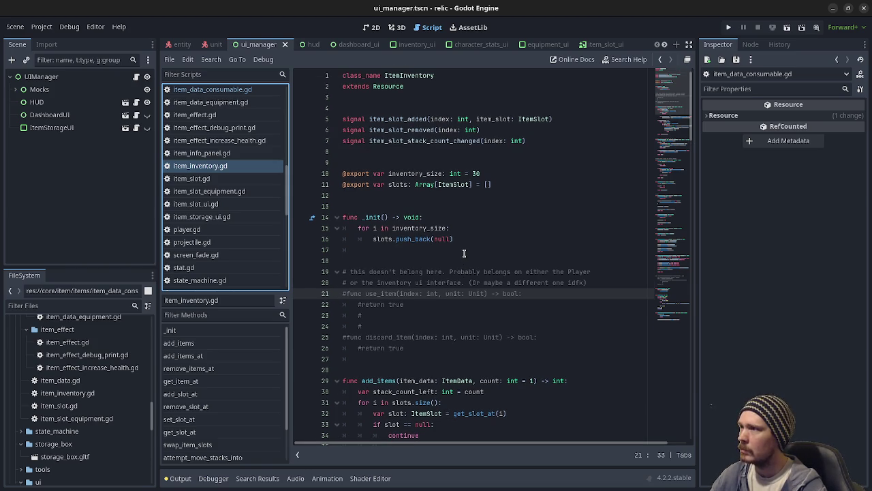
scroll(462, 269, "down", 3)
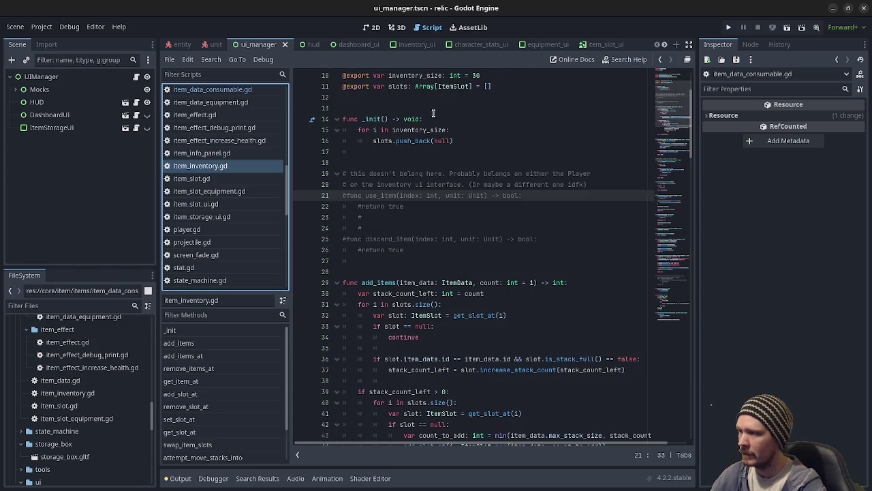
left_click(205, 178)
left_click(204, 178)
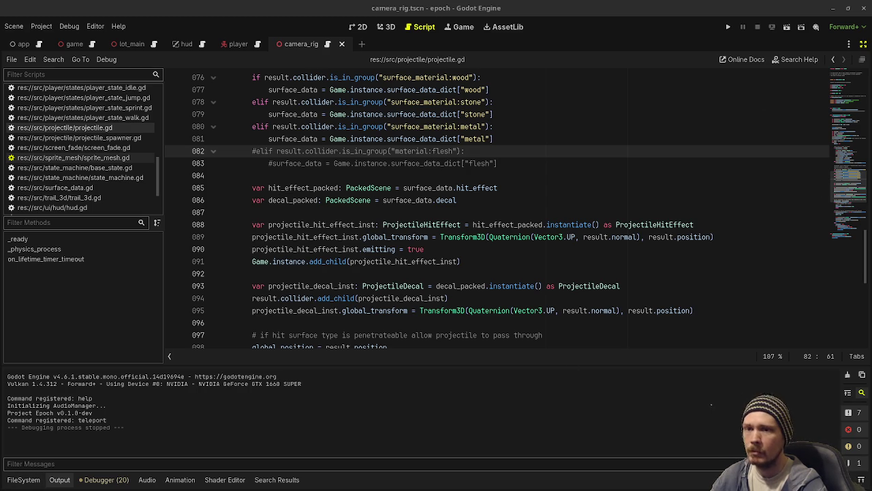
- Create a new 'item' folder inside src in the Epoch project and open it
left_click(833, 8)
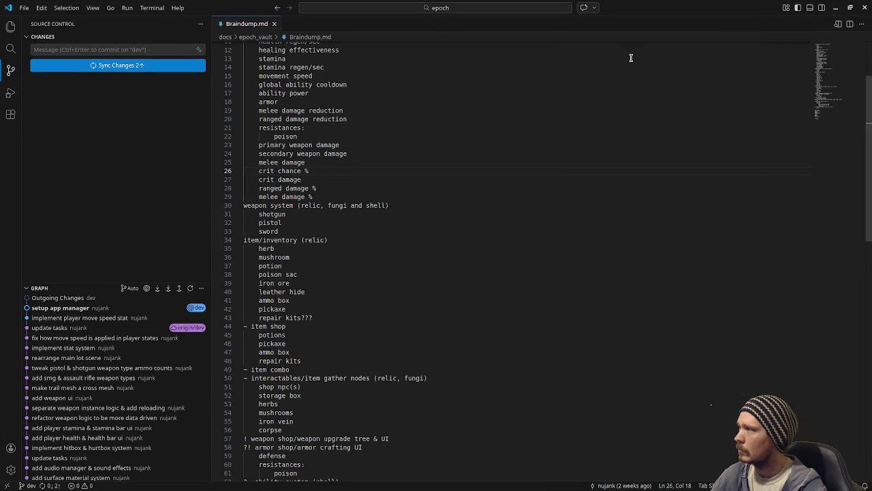
left_click(834, 8)
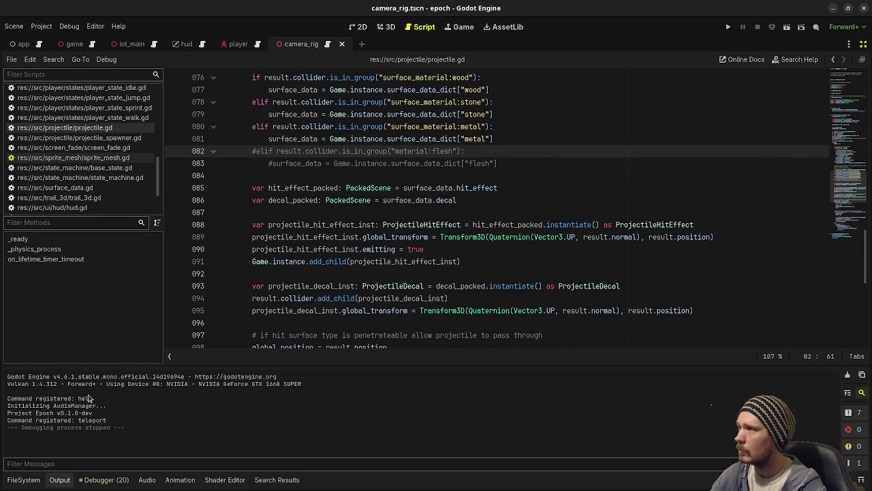
left_click(24, 479)
left_click(39, 378)
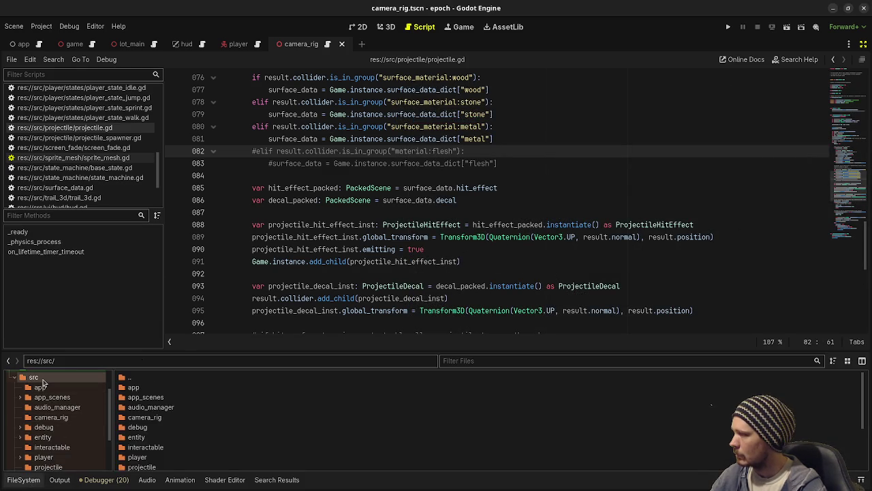
right_click(43, 383)
mouse_move(137, 329)
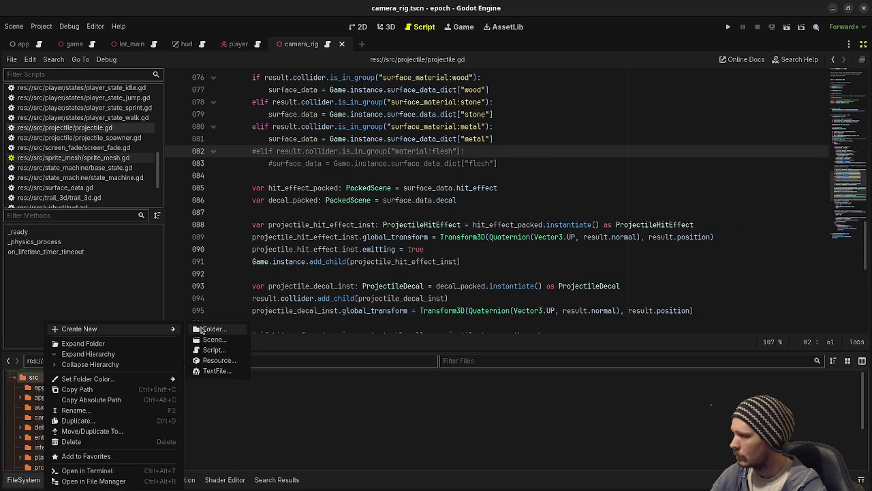
left_click(202, 330)
type("item")
key("Return")
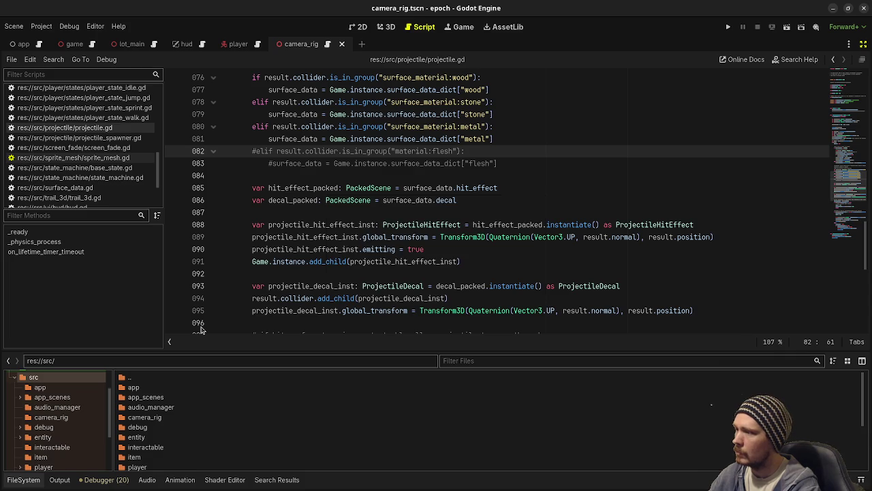
double_click(150, 457)
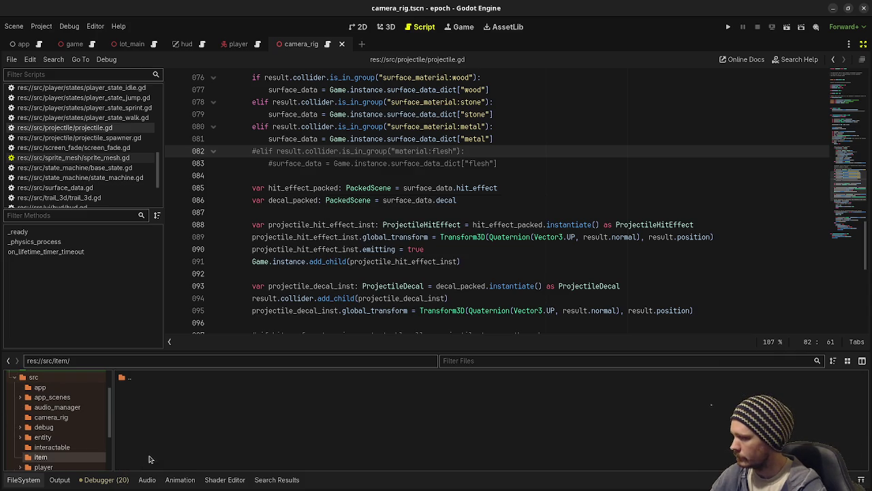
- Create item_type.gd in the item folder and paste in the ItemType Resource code
right_click(184, 407)
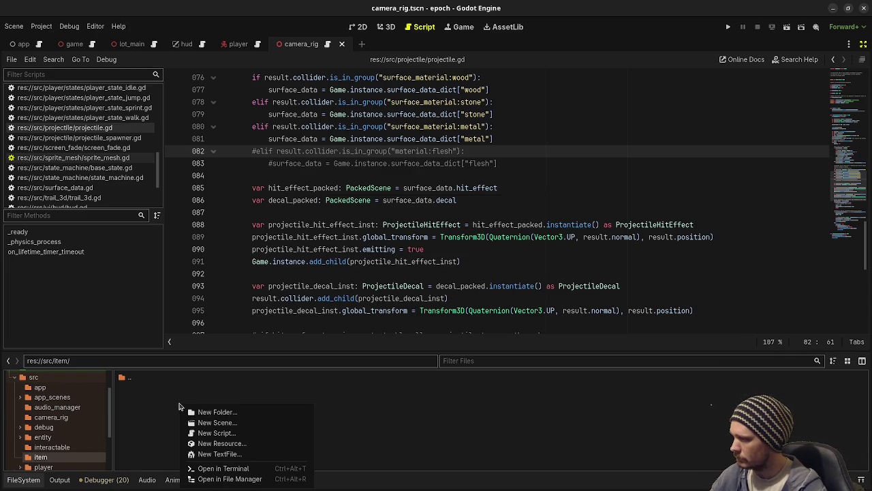
left_click(217, 432)
type("item_type")
key("Return")
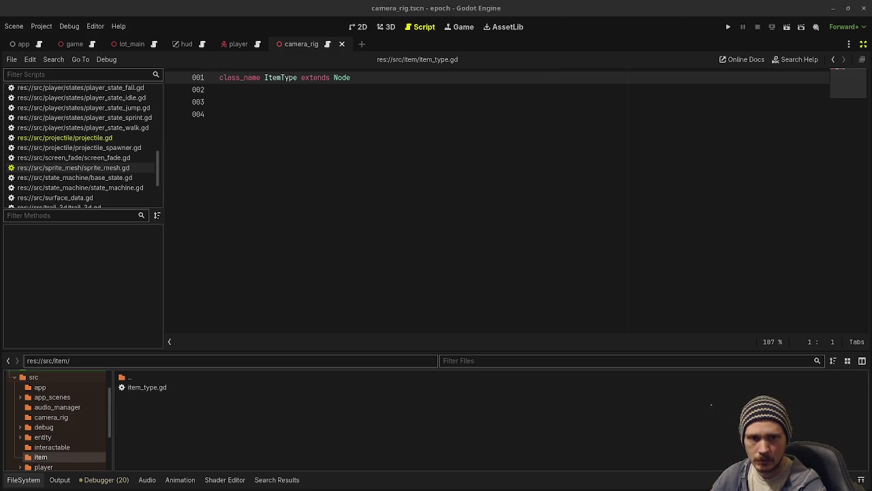
left_click(339, 214)
type("class_name ItemType extends Resource   @export var id: String @export var name: String @export_multiline var description: String @export var icon: Texture2D  @export var max_stack_size: int = 1   func is_stackable() -> bool: \treturn max_stack_size > 1")
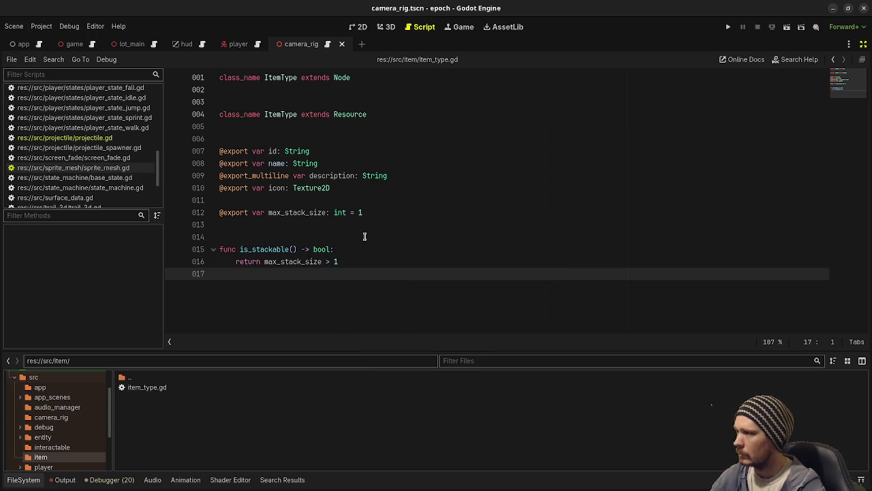
- Delete the old Node class_name line and the blank lines above class_name ItemType
triple_click(286, 78)
key("BackSpace")
left_click(242, 87)
key("BackSpace")
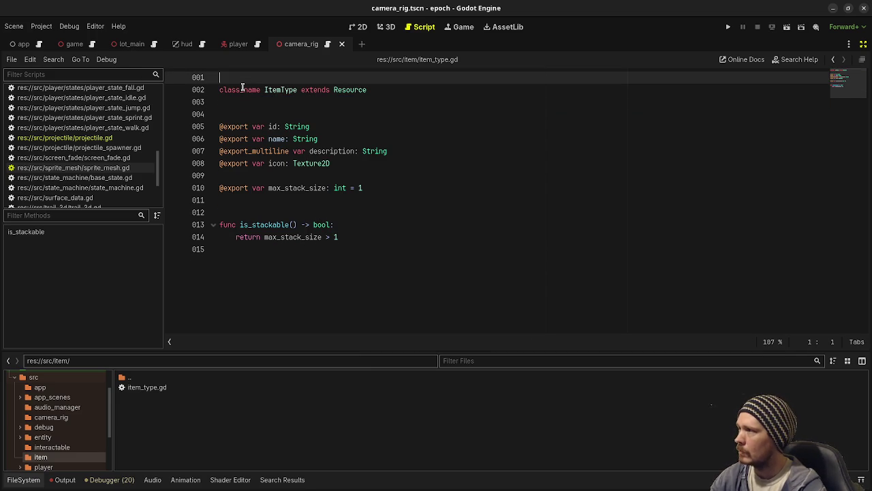
left_click(227, 89)
key("Home")
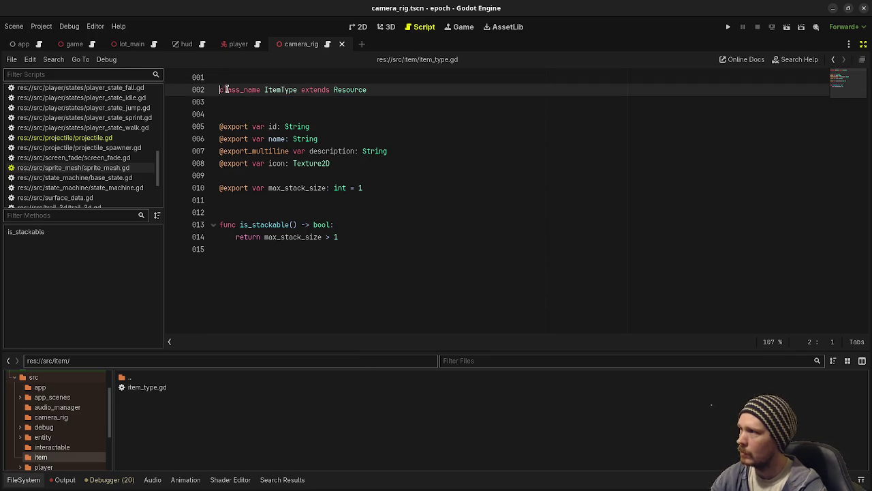
key("BackSpace")
- Add on_enter_inventory and on_exit_inventory stubs, comment them out with Ctrl+K, and save
key("ctrl+End")
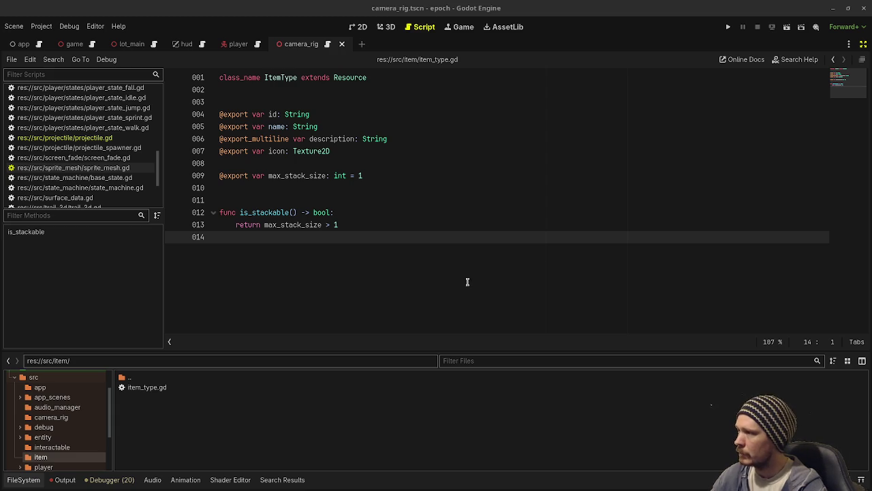
key("Return")
key("Return")
type("func on_enter_inventory() -> void: \tpass   func on_exit_inventory() -> void: \tpass")
key("ctrl+s")
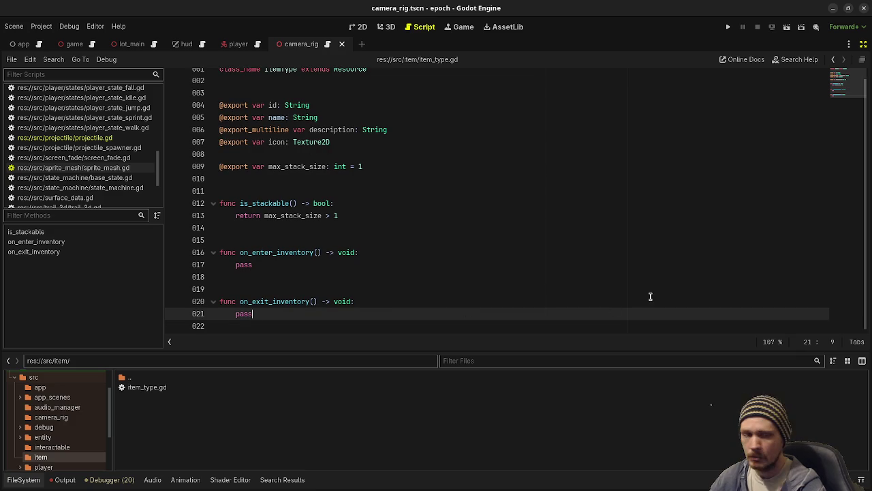
mouse_move(257, 314)
left_mouse_down()
mouse_move(205, 289)
mouse_move(194, 251)
left_mouse_up()
key("ctrl+k")
key("ctrl+s")
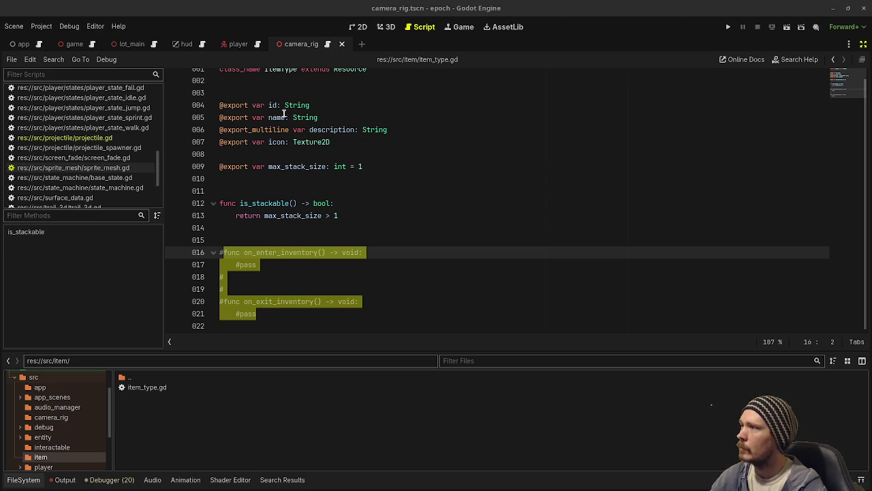
- Review the exported id, name, description, icon and max_stack_size fields
scroll(280, 113, "up", 1)
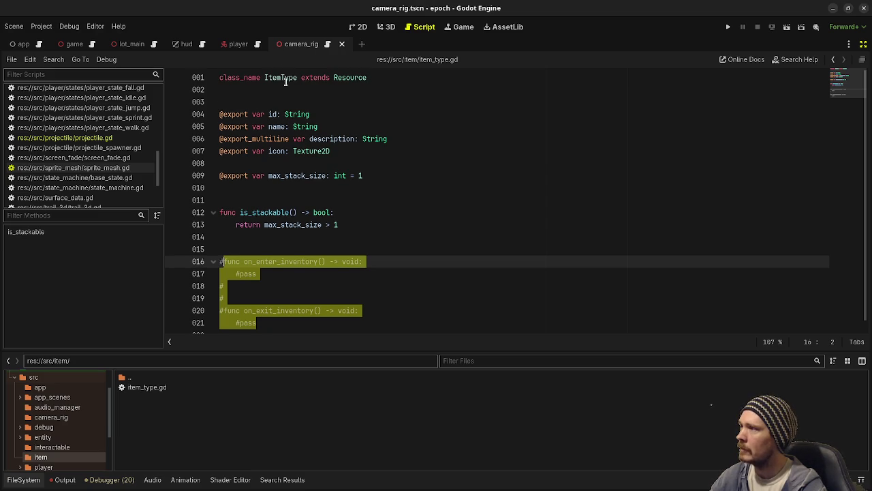
double_click(272, 113)
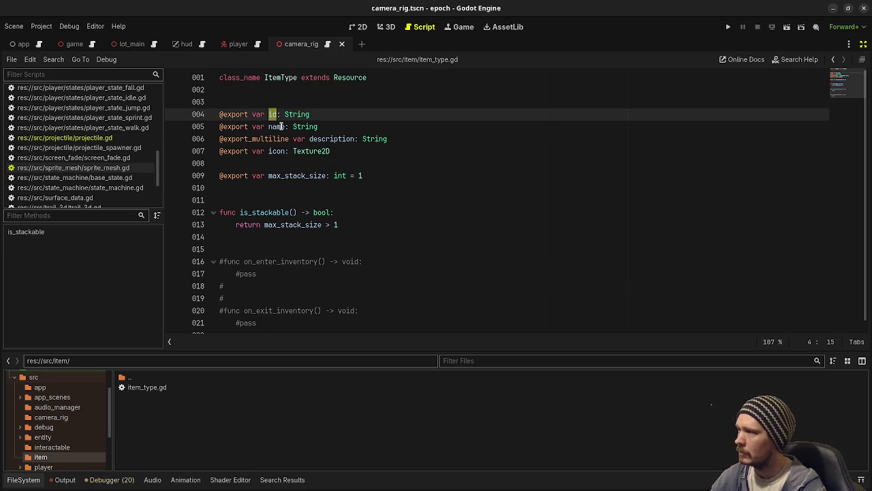
double_click(279, 127)
double_click(342, 139)
left_click(280, 152)
double_click(280, 151)
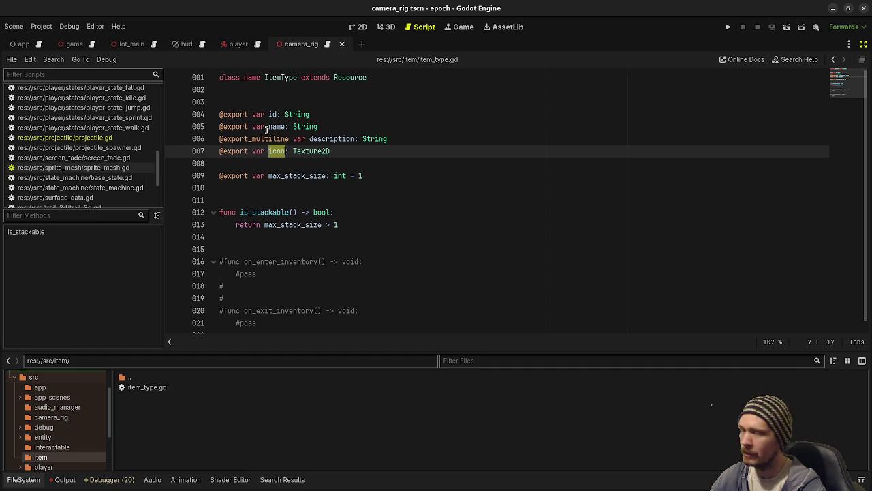
double_click(298, 175)
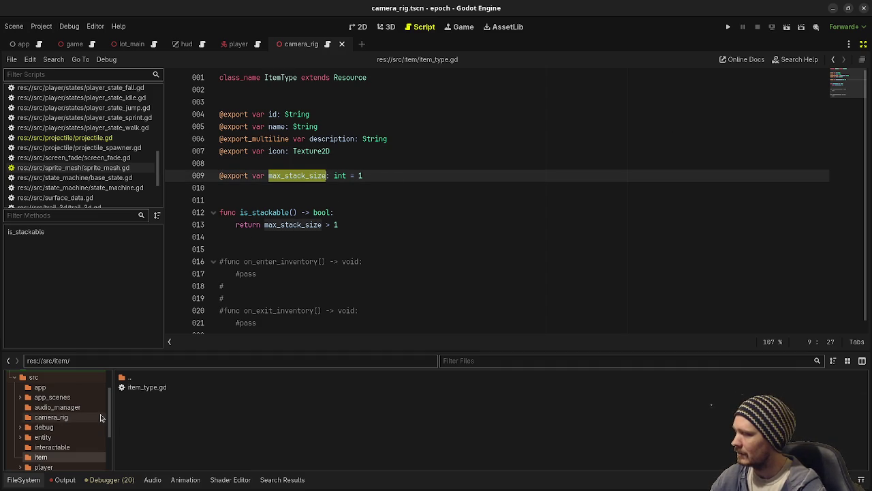
- Expand and select the data folder in the FileSystem dock
scroll(53, 417, "up", 3)
left_click(18, 407)
left_click(36, 403)
- Create a new 'items' folder inside data and open it
right_click(41, 403)
mouse_move(133, 330)
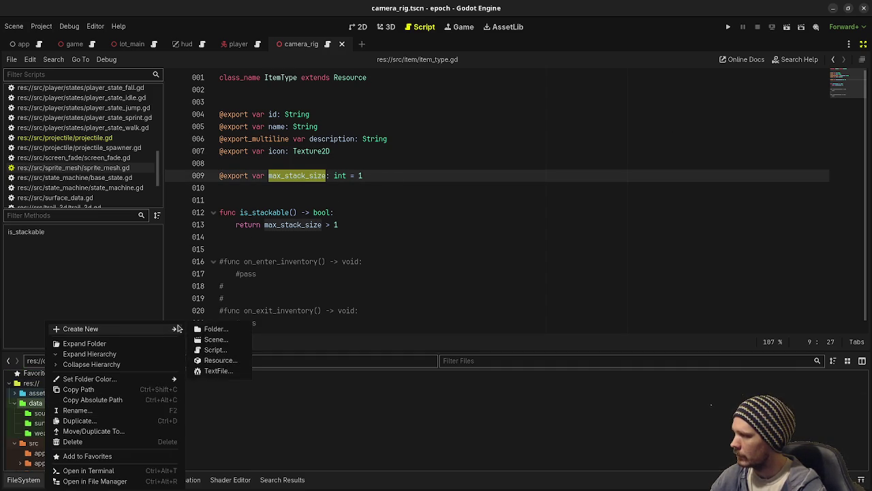
left_click(217, 329)
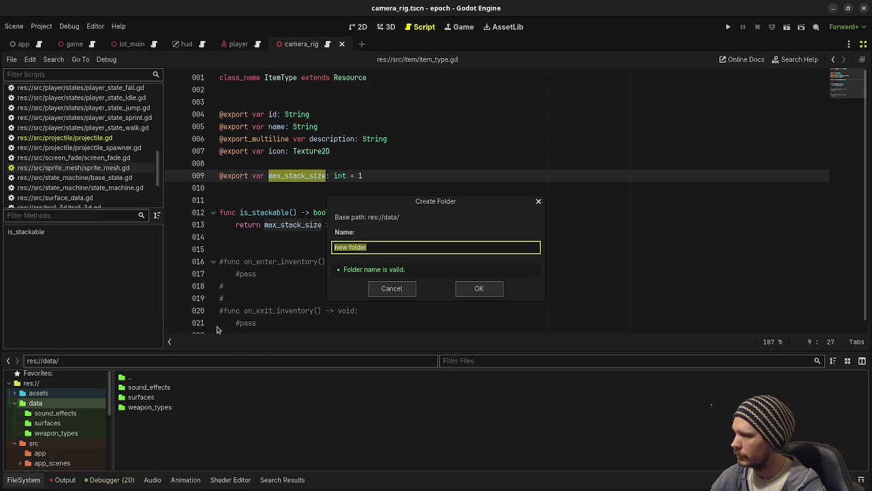
type("items")
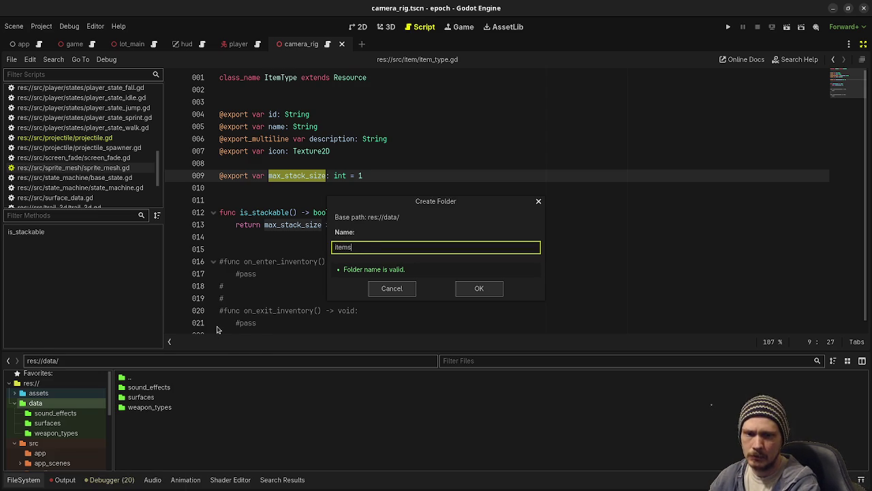
key("Return")
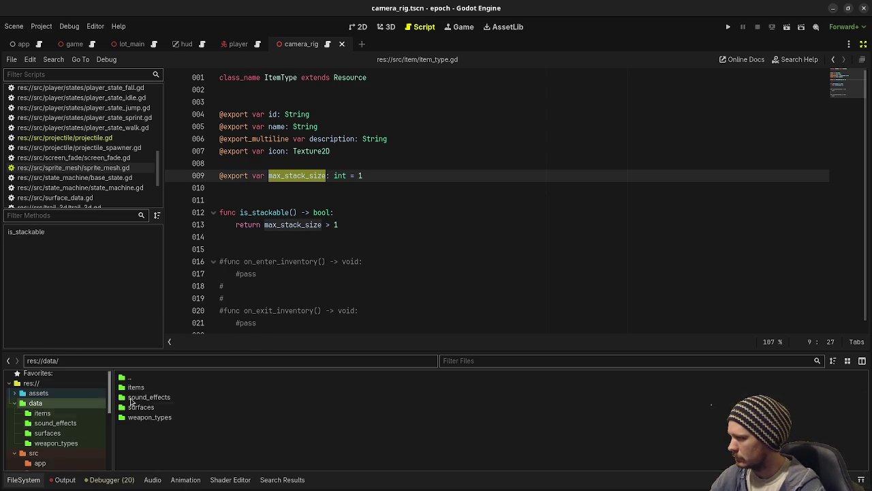
double_click(135, 387)
- Create a new ItemType resource in items and save it as herb.tres
right_click(182, 406)
left_click(227, 442)
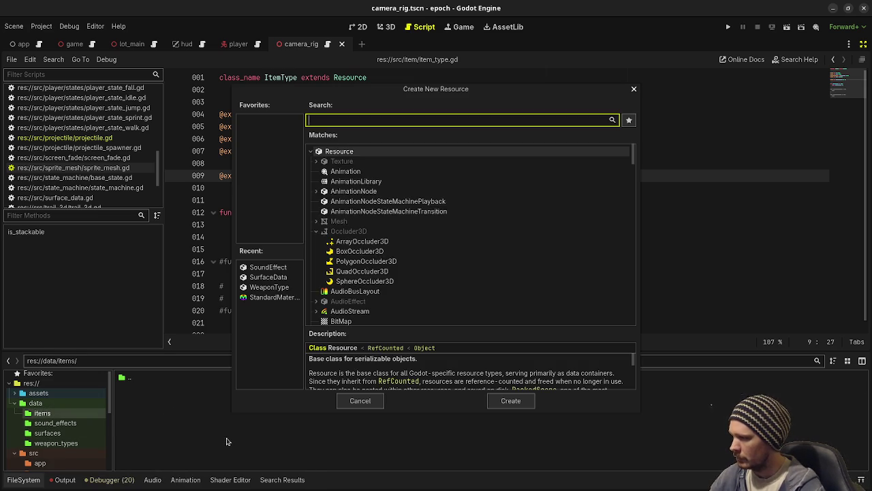
type("itemty")
key("Return")
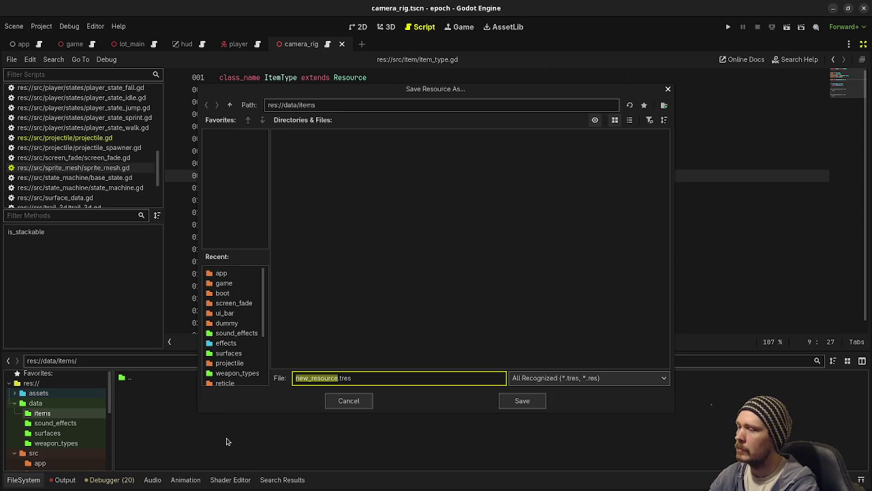
type("herb")
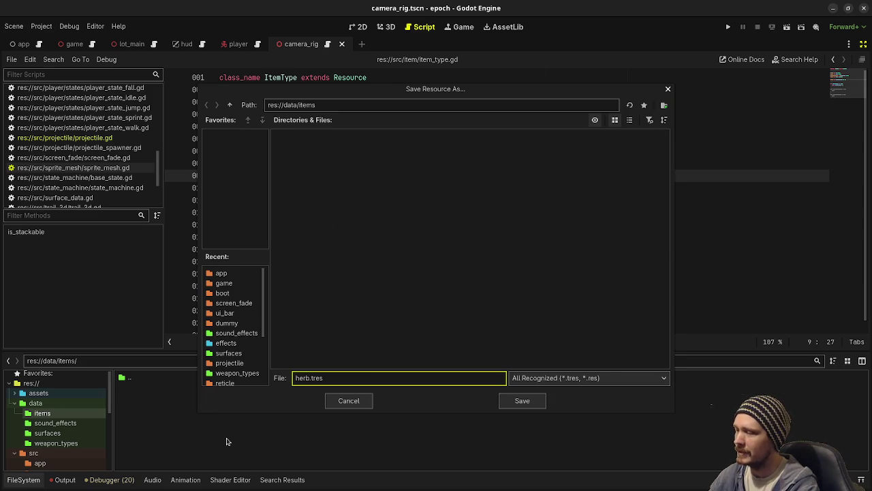
left_click(525, 401)
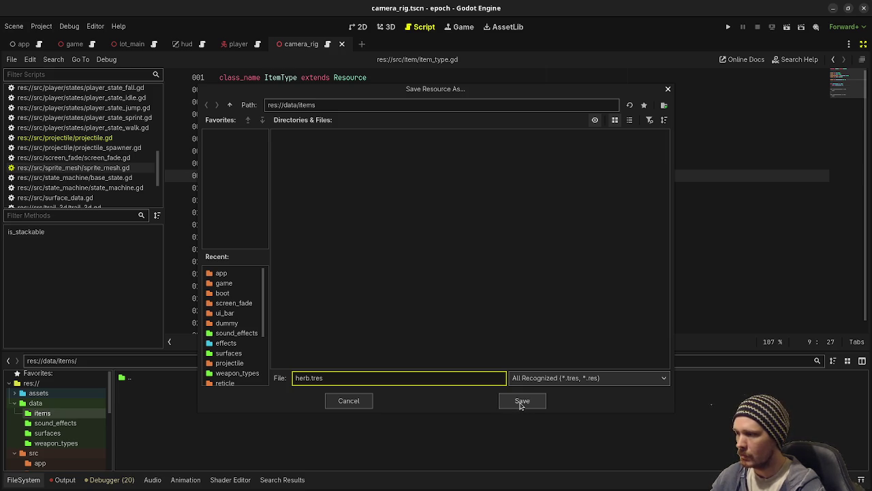
left_click(521, 403)
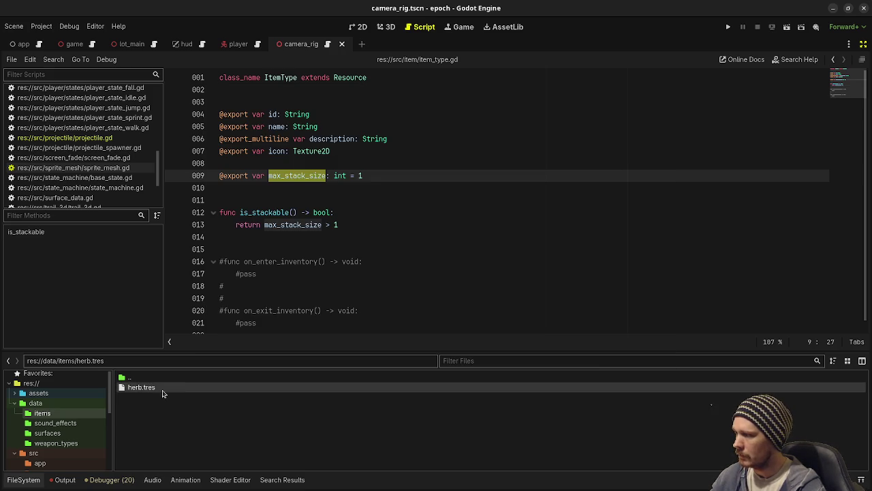
- Open herb.tres in the Inspector and set its ID to herb, fixing the 'herp' typo
left_click(863, 43)
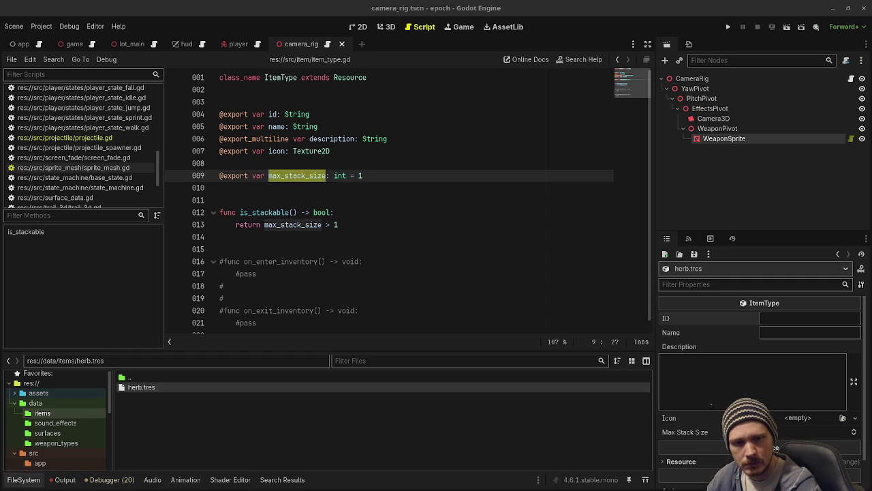
left_click(783, 323)
type("herp")
key("Tab")
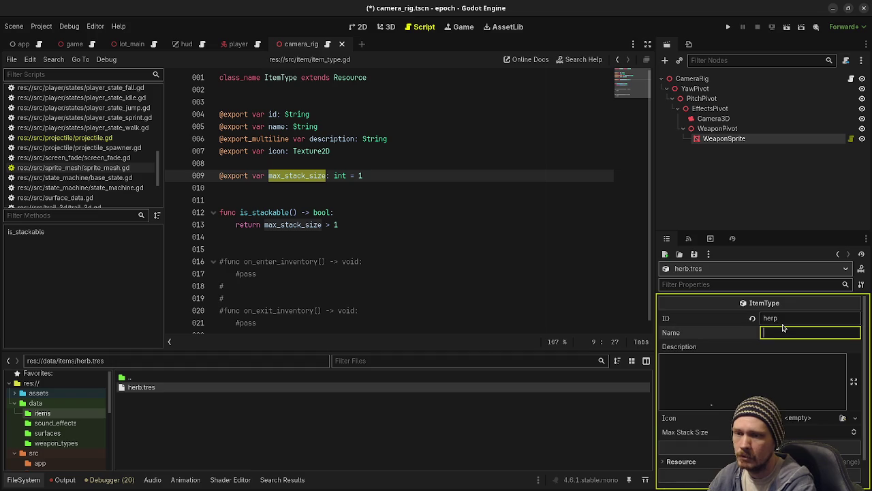
double_click(784, 318)
key("BackSpace")
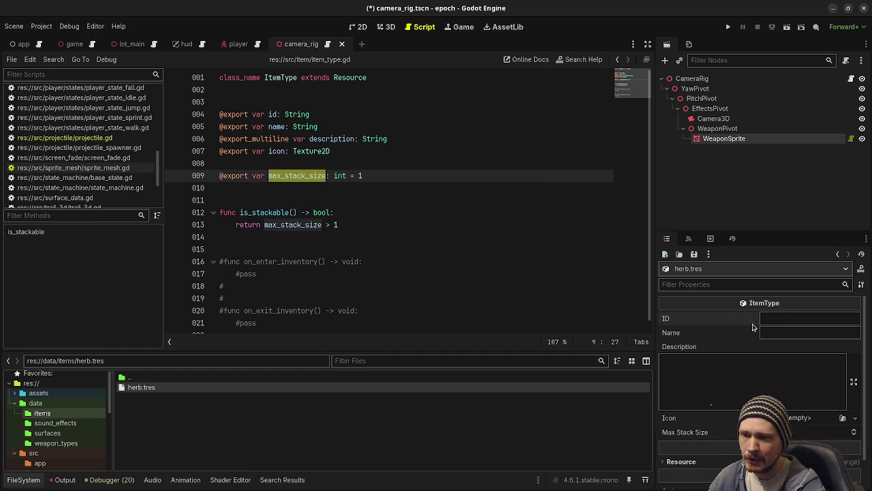
type("herb")
key("Tab")
- Set the name to Herb and the description to 'A medicinal plant.', then save
type("Herb")
key("Tab")
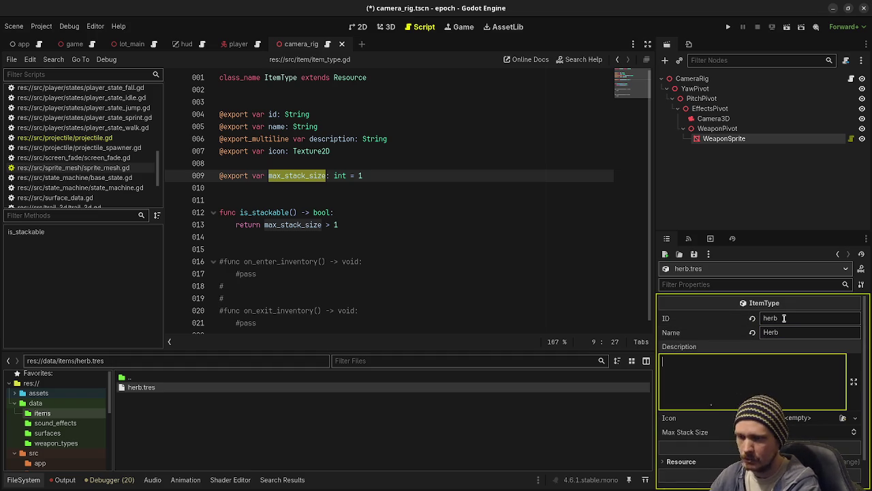
type("A medic")
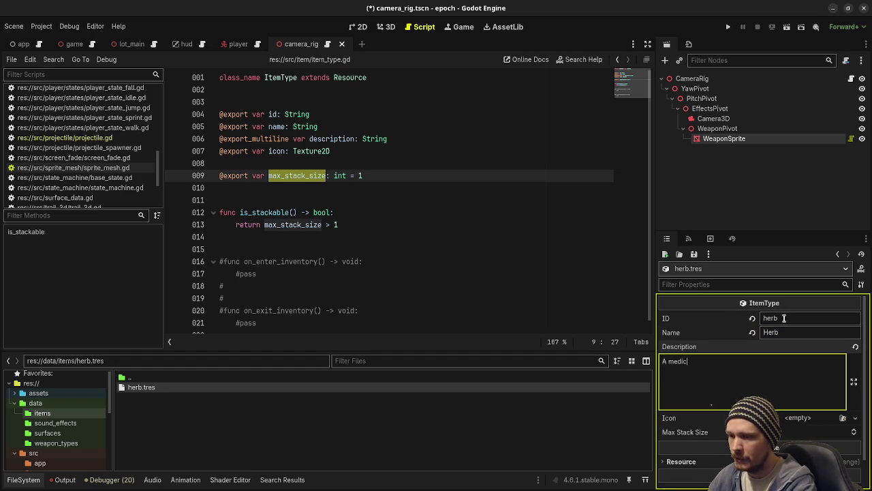
type("inal plant.")
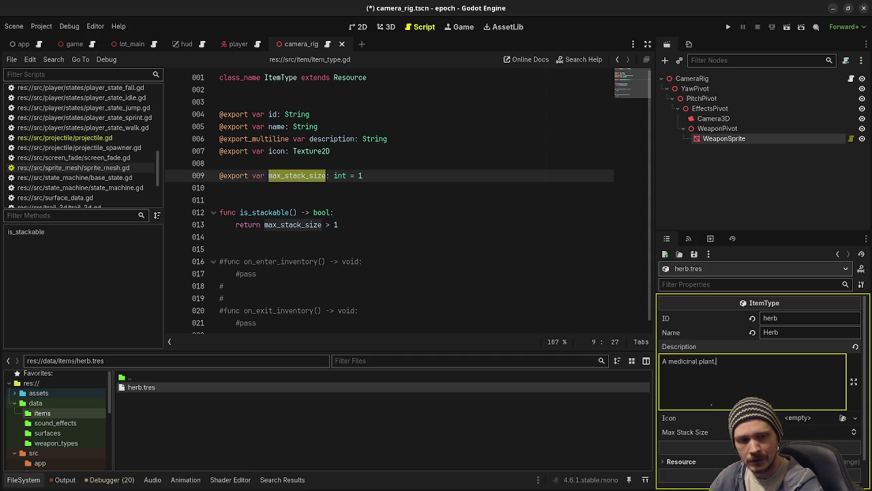
left_click(791, 432)
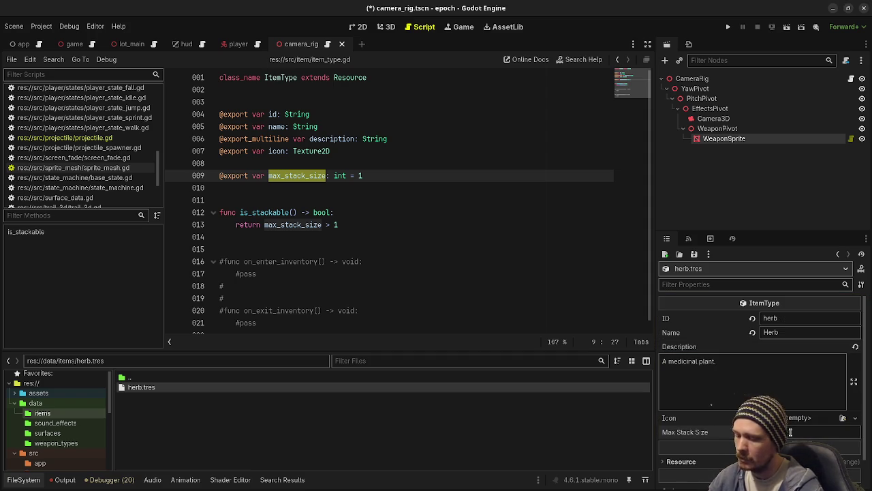
left_click(697, 191)
key("ctrl+s")
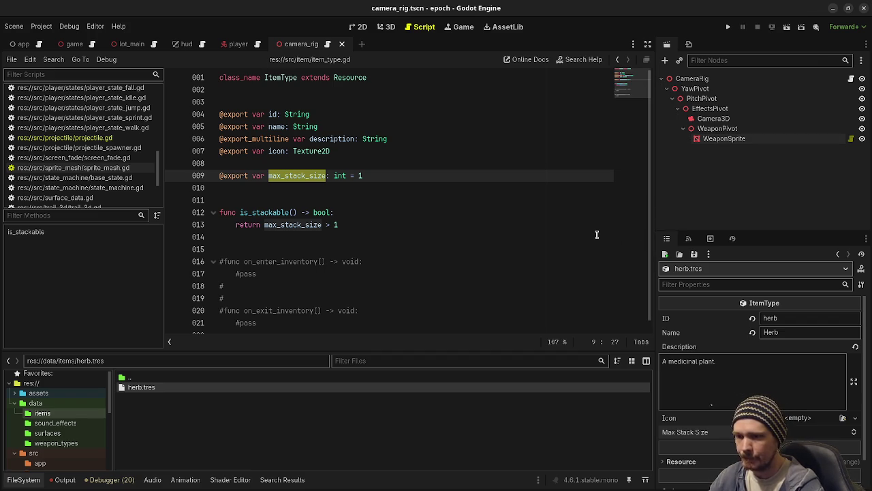
scroll(39, 455, "down", 5)
- Create a new item_stack.gd script in the src/item folder and open it in the script editor
left_click(41, 424)
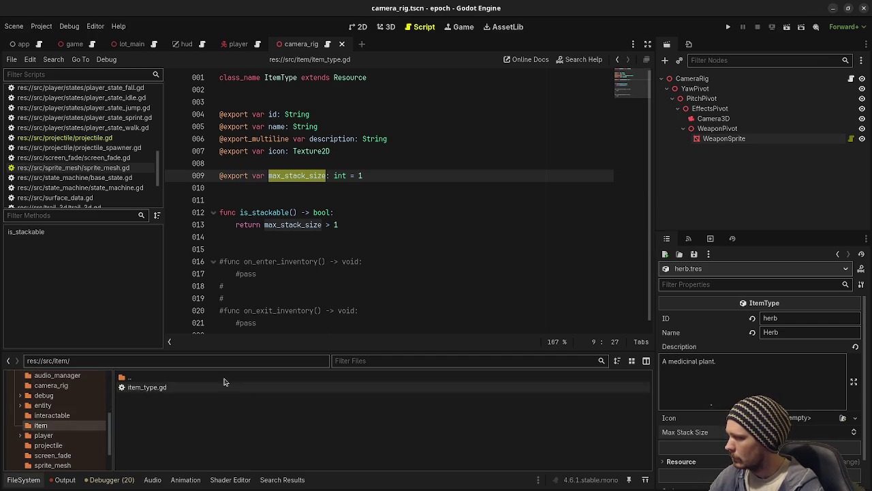
right_click(151, 402)
left_click(178, 430)
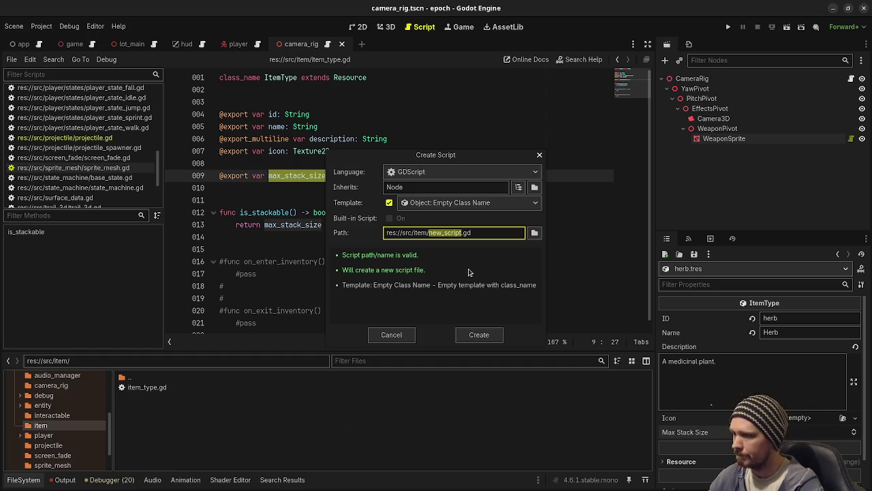
type("item_stack")
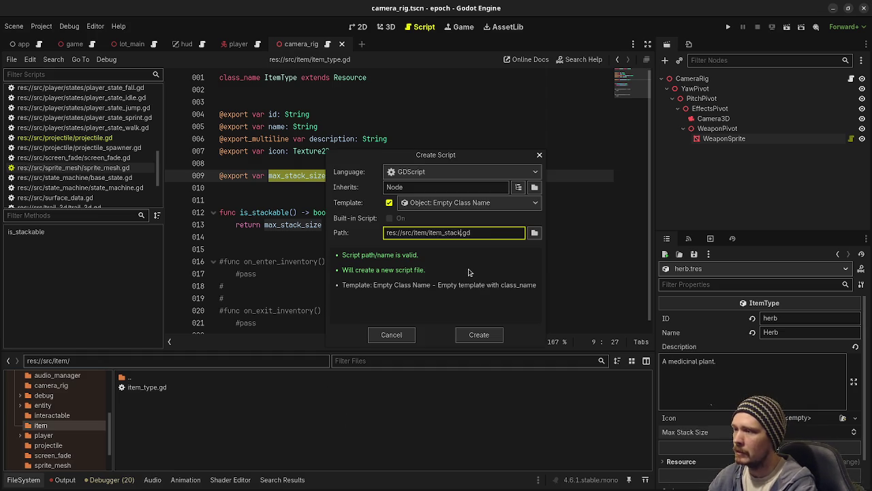
key("Return")
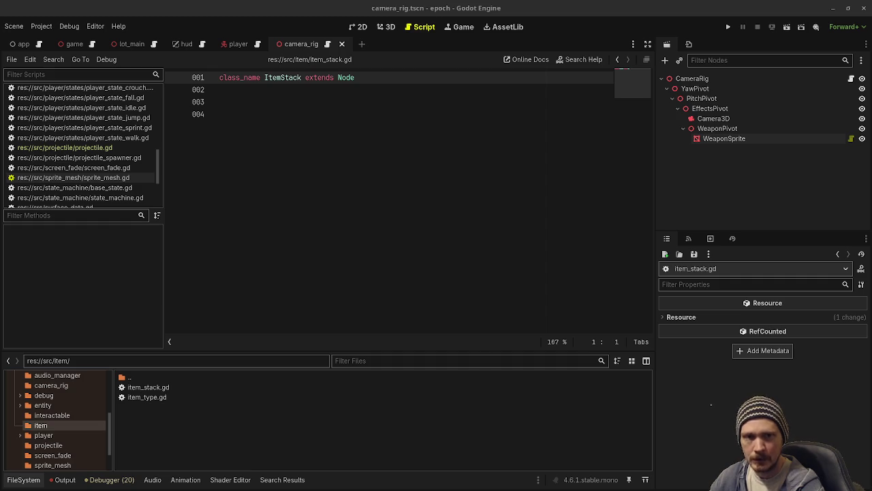
left_click(218, 89)
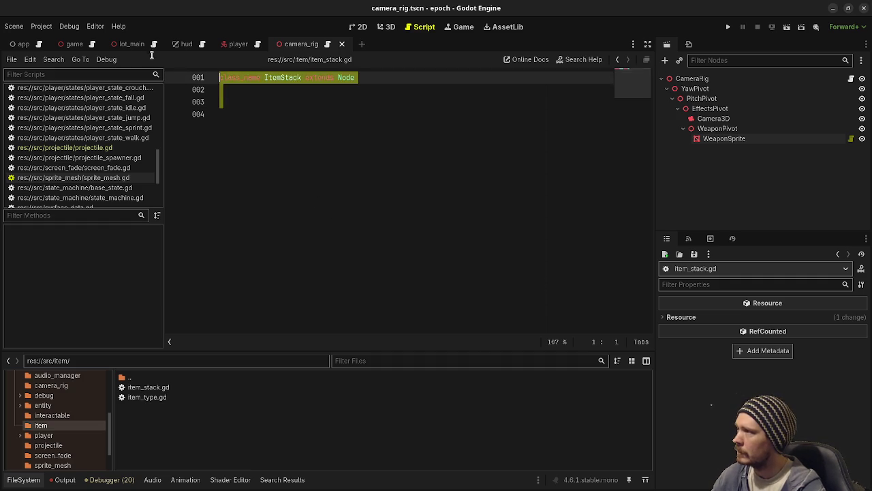
- Paste the ItemStack class code and add blank lines before the exports and _init
key("ctrl+v")
scroll(392, 186, "up", 8)
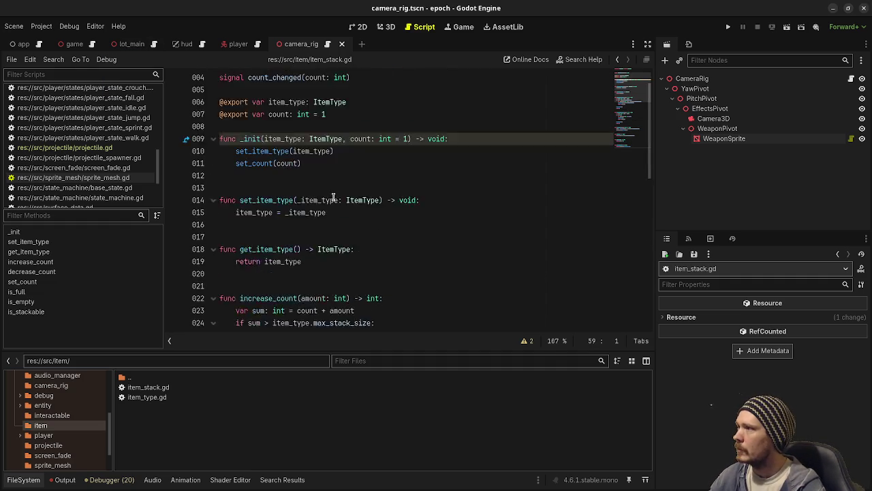
left_click(283, 80)
key("Down")
double_click(283, 79)
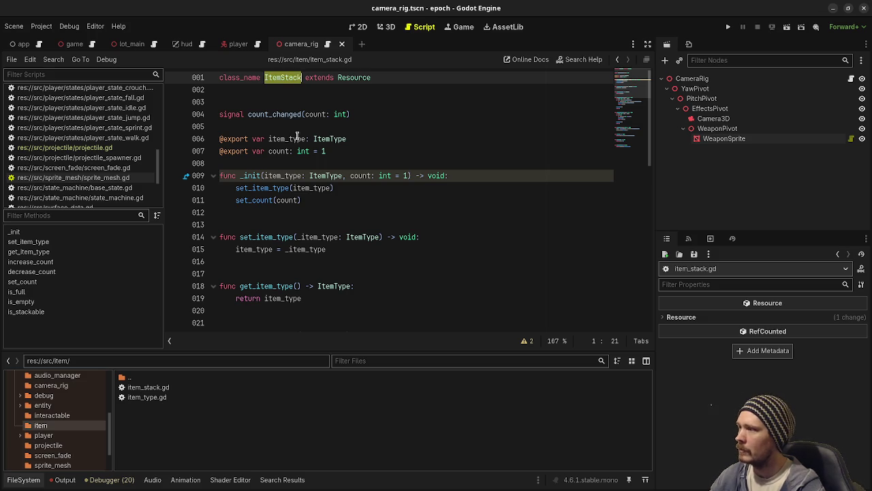
left_click(288, 164)
key("Return")
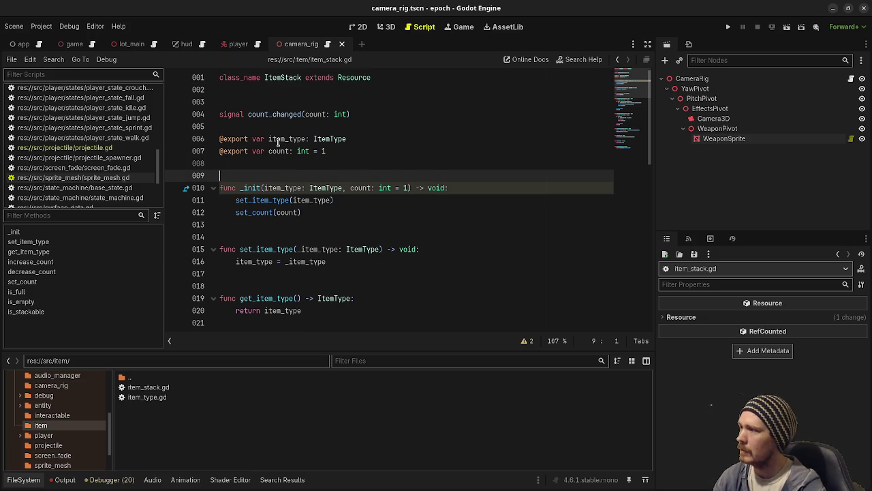
double_click(286, 138)
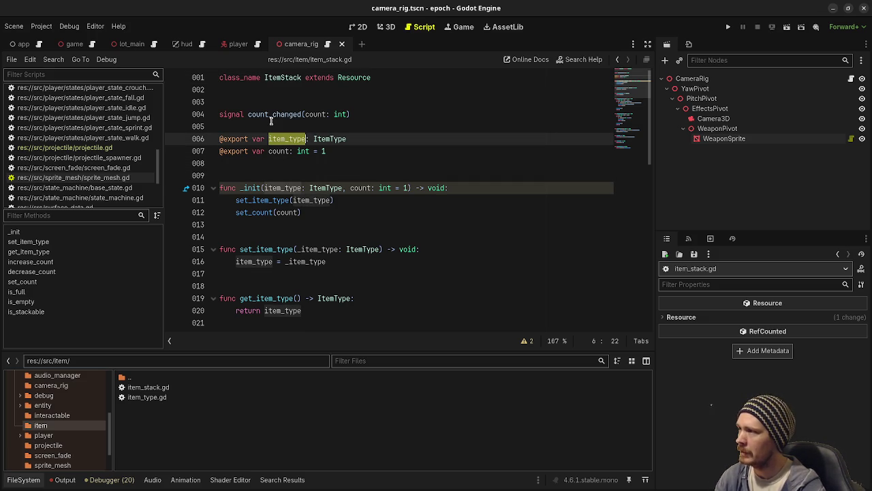
left_click(271, 123)
key("Return")
- Review how item_type, count and remainder are used in the stack methods
left_click(270, 188)
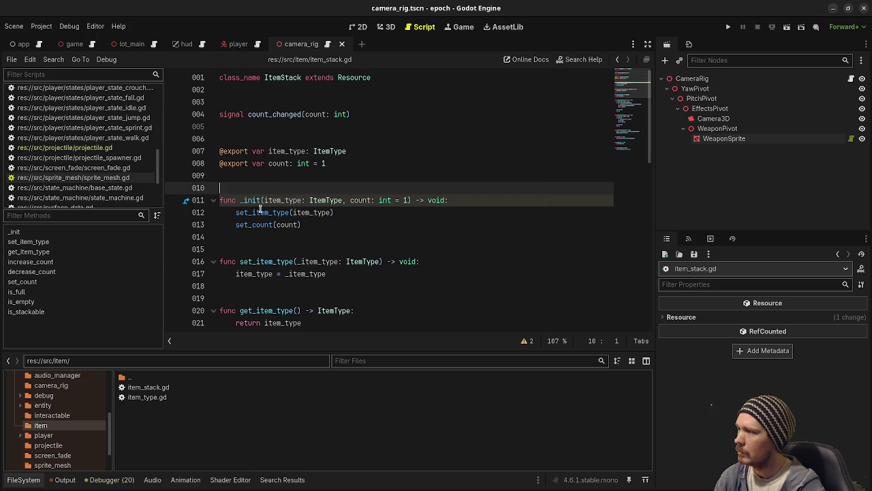
double_click(282, 151)
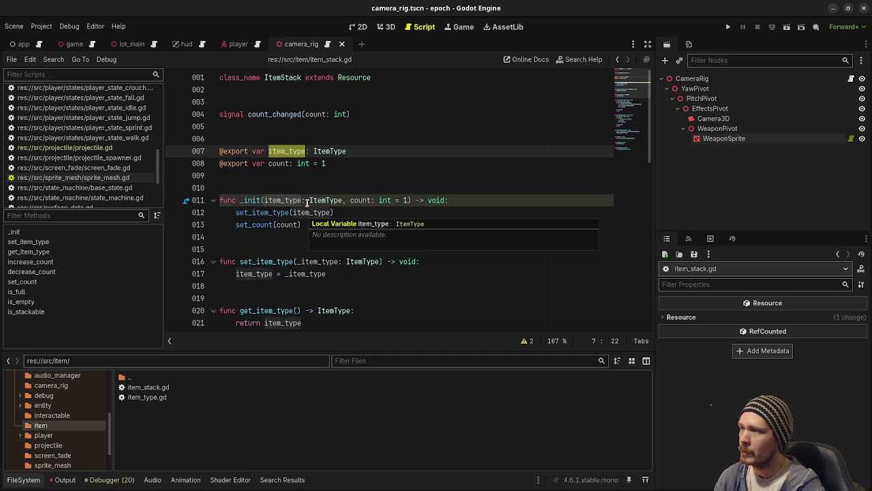
double_click(281, 163)
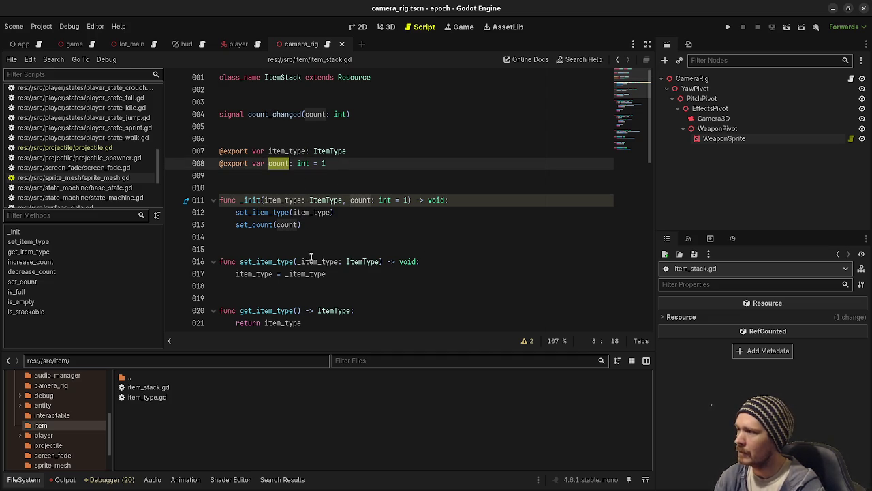
scroll(286, 215, "down", 2)
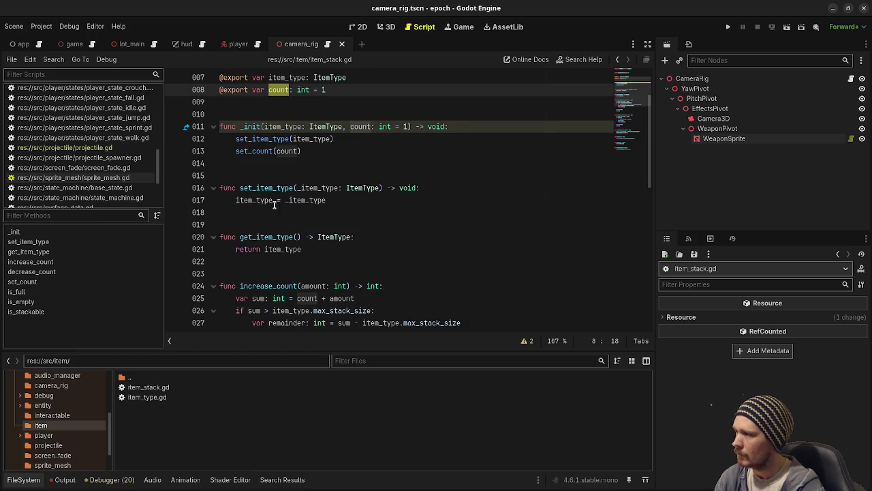
scroll(295, 226, "down", 1)
scroll(295, 226, "down", 2)
mouse_move(281, 274)
left_mouse_down()
mouse_move(324, 237)
mouse_move(233, 176)
left_mouse_up()
scroll(340, 228, "down", 1)
left_click(353, 212)
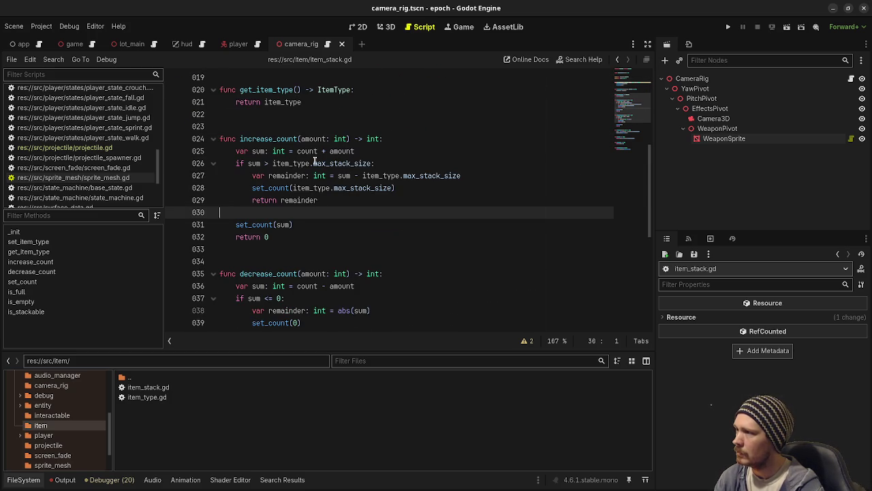
left_click(375, 139)
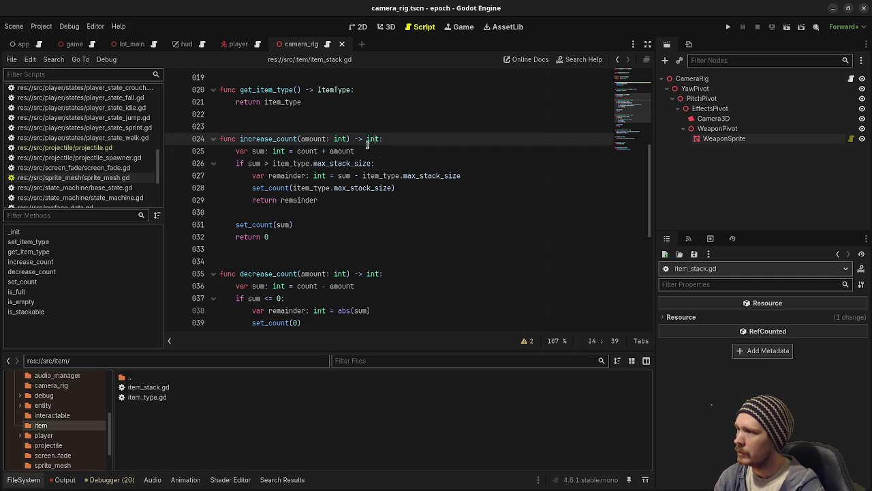
double_click(282, 176)
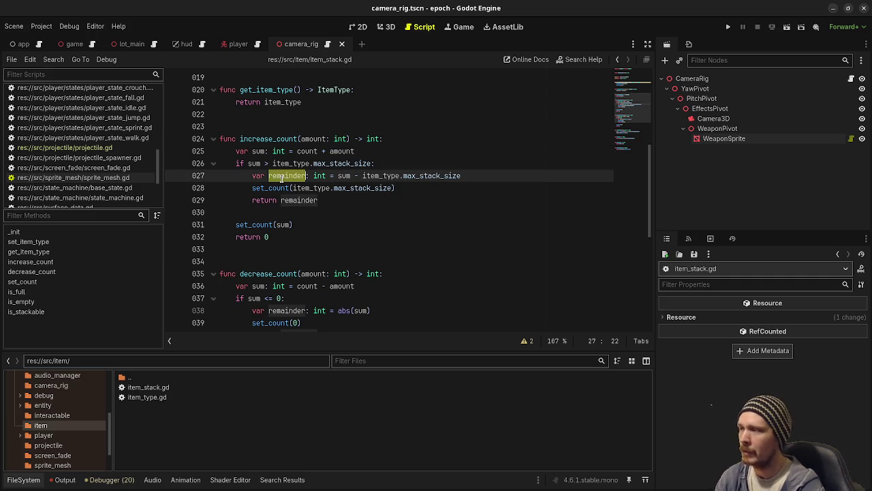
- Read through the remaining ItemStack methods like increase_count and is_full
scroll(311, 209, "down", 7)
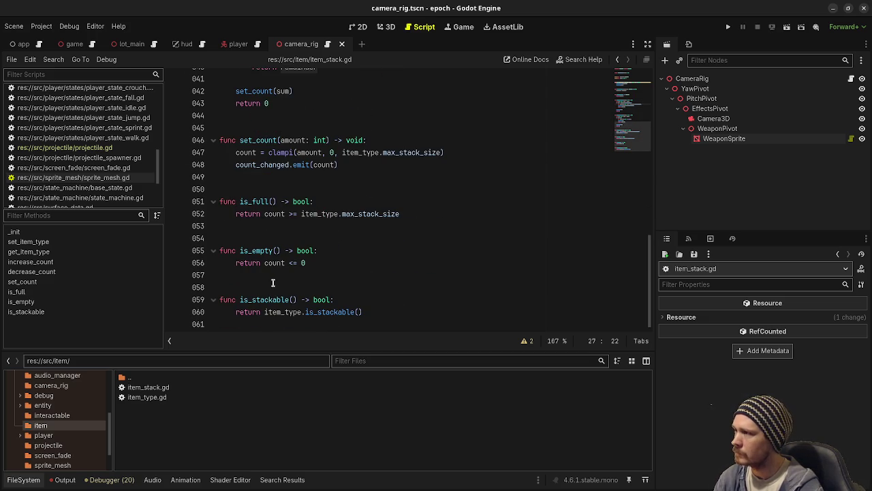
scroll(272, 282, "up", 2)
scroll(273, 282, "up", 1)
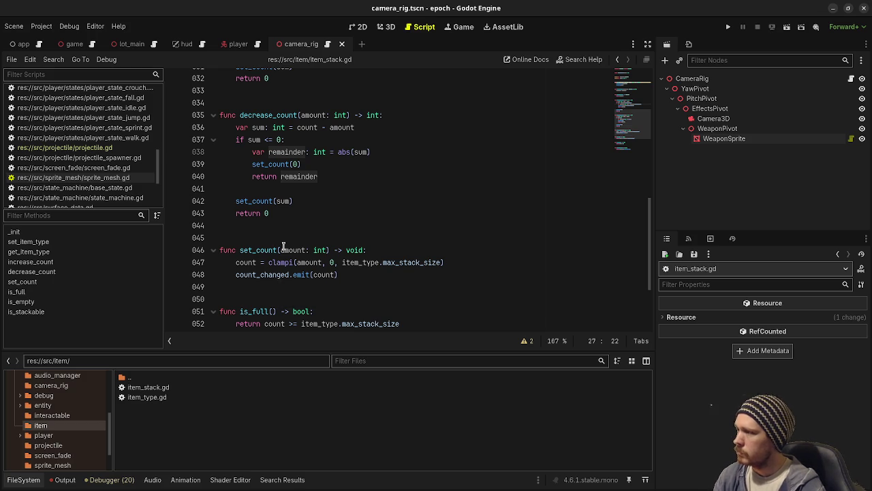
scroll(361, 263, "down", 3)
scroll(361, 259, "up", 5)
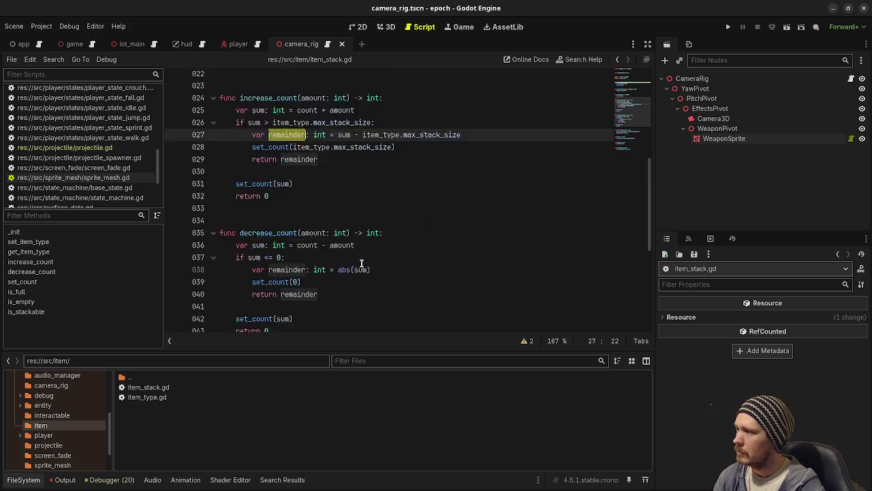
scroll(358, 268, "down", 3)
scroll(356, 270, "down", 3)
scroll(356, 270, "up", 3)
left_click(14, 232)
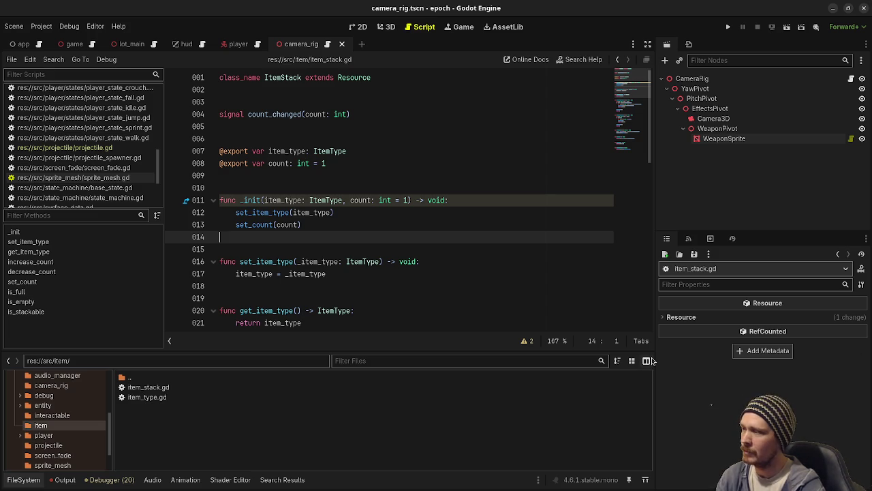
left_click(428, 304)
scroll(425, 304, "down", 2)
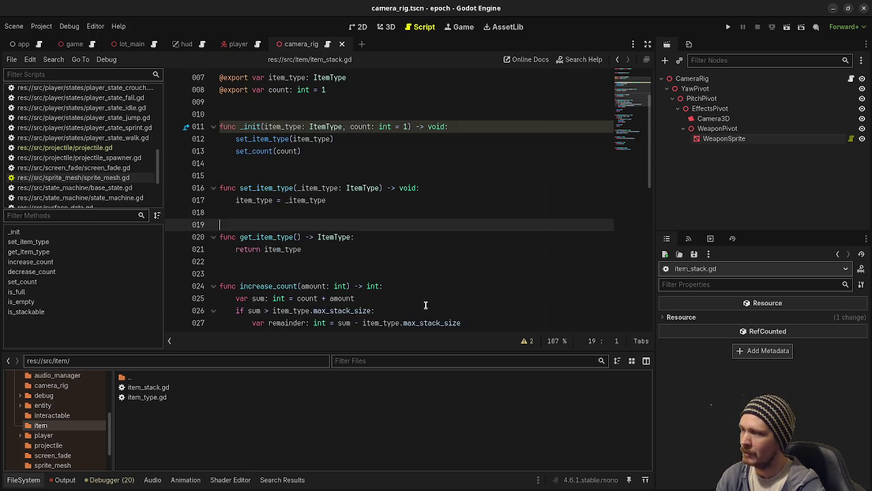
scroll(425, 305, "down", 11)
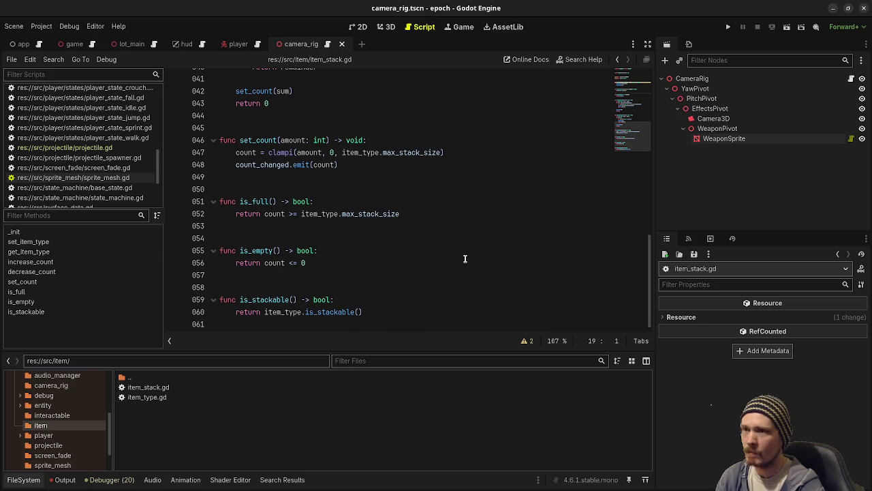
- Create a new item_inventory.gd script in the src/item folder
right_click(188, 412)
left_click(229, 435)
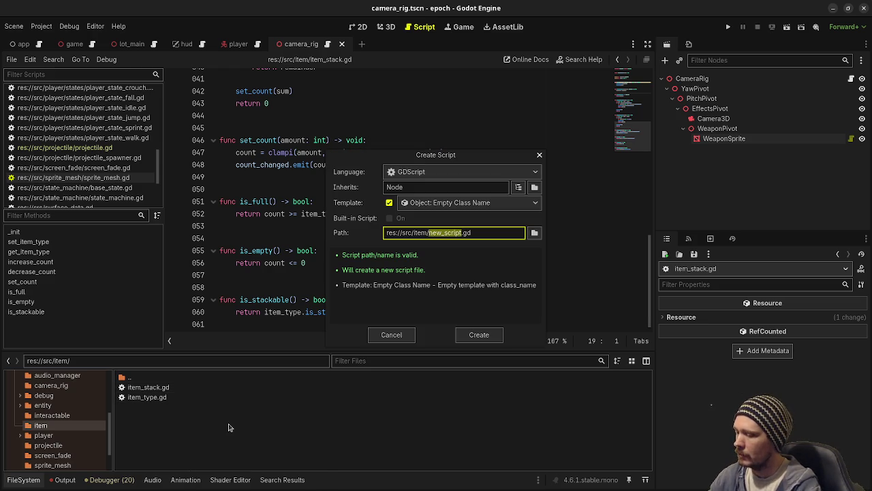
type("item_inventory")
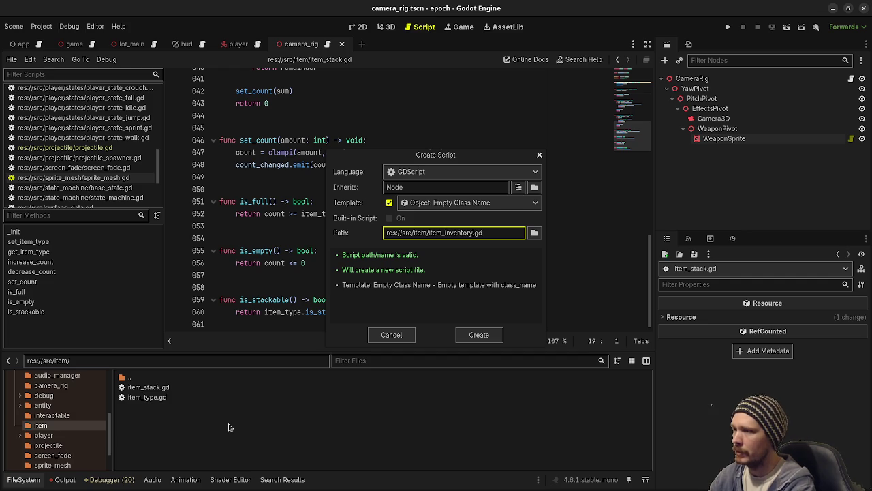
key("Return")
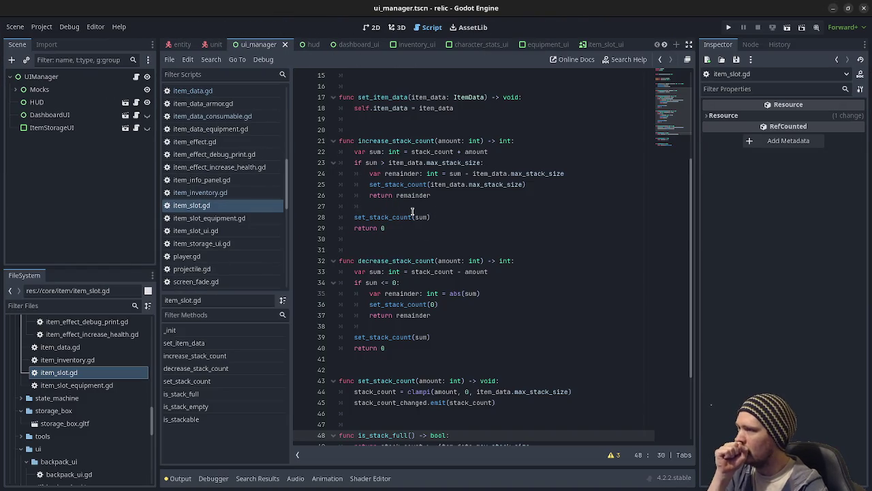
- Scroll through the relic project's item_slot.gd for reference
scroll(413, 211, "up", 5)
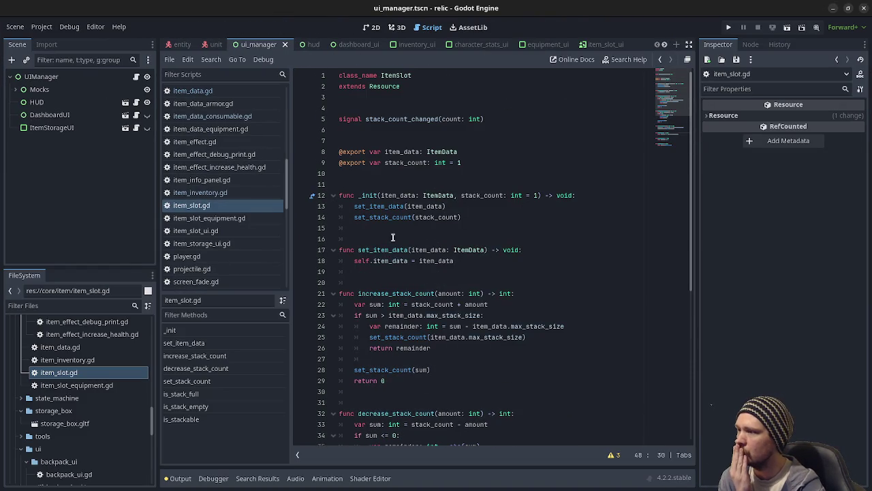
scroll(402, 283, "down", 3)
scroll(408, 274, "down", 4)
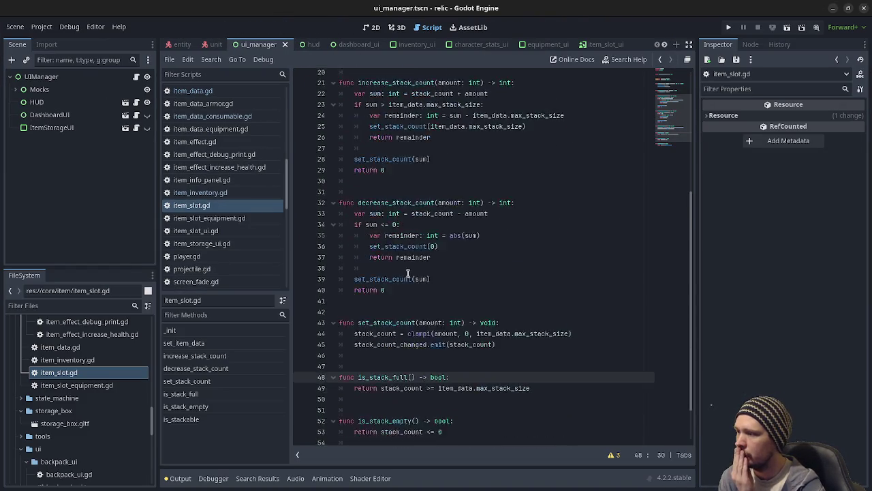
scroll(409, 183, "up", 3)
scroll(417, 173, "up", 5)
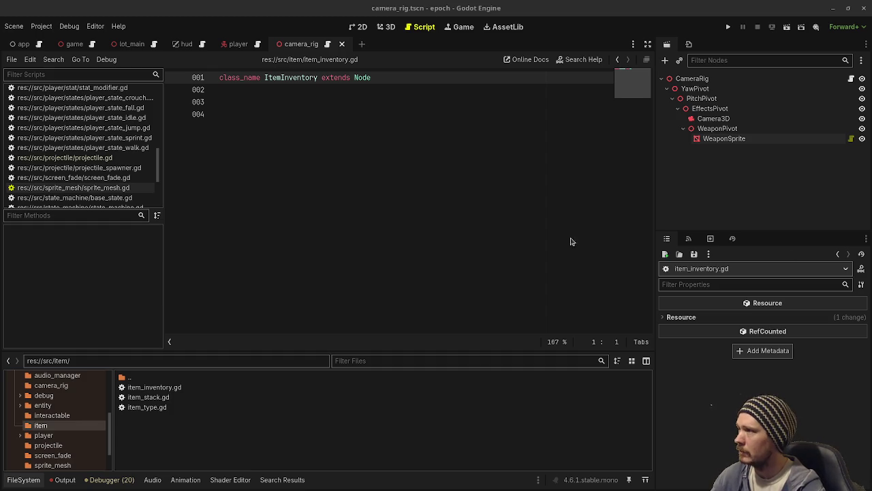
- Replace the item_inventory.gd template with the pasted ItemInventory code
key("ctrl+a")
key("ctrl+v")
scroll(393, 206, "up", 20)
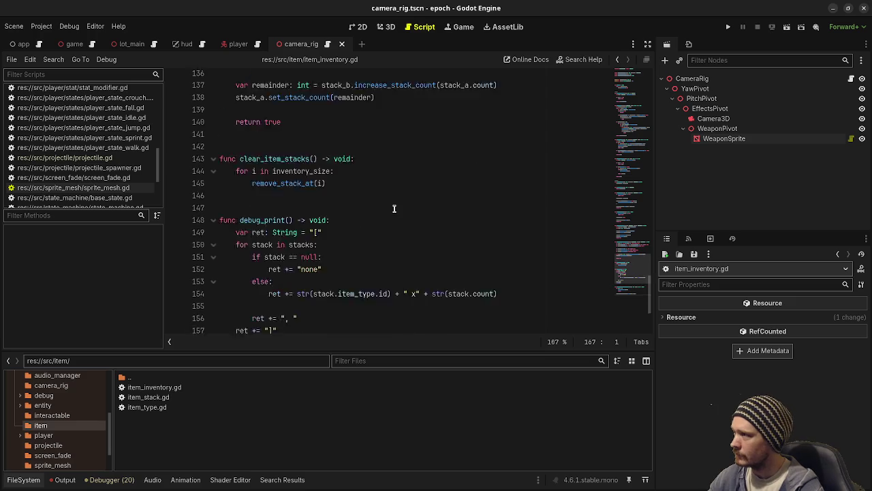
scroll(403, 217, "up", 20)
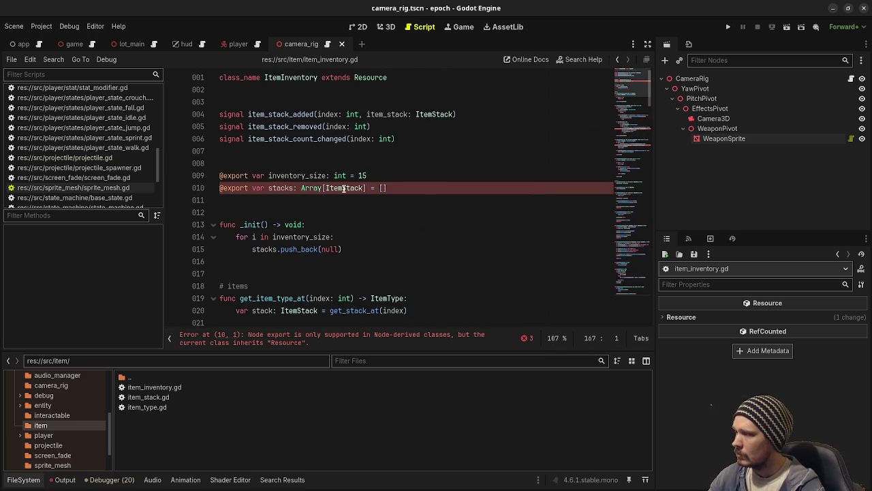
- Open item_stack.gd and save the changed scripts with Ctrl+S
left_click(146, 397)
double_click(146, 397)
left_click(407, 216)
scroll(407, 216, "up", 10)
left_click(417, 169)
key("ctrl+s")
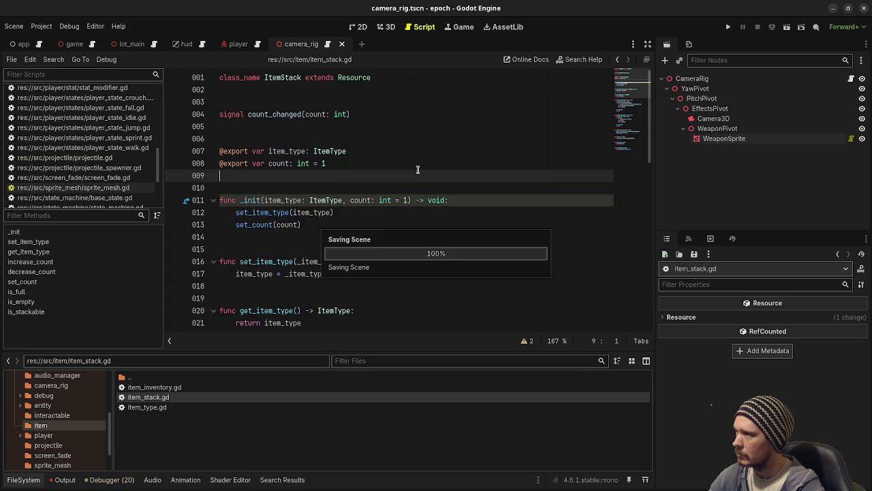
- Review item_inventory.gd's class name, stack signals, inventory_size and Array[ItemStack] stacks
double_click(171, 387)
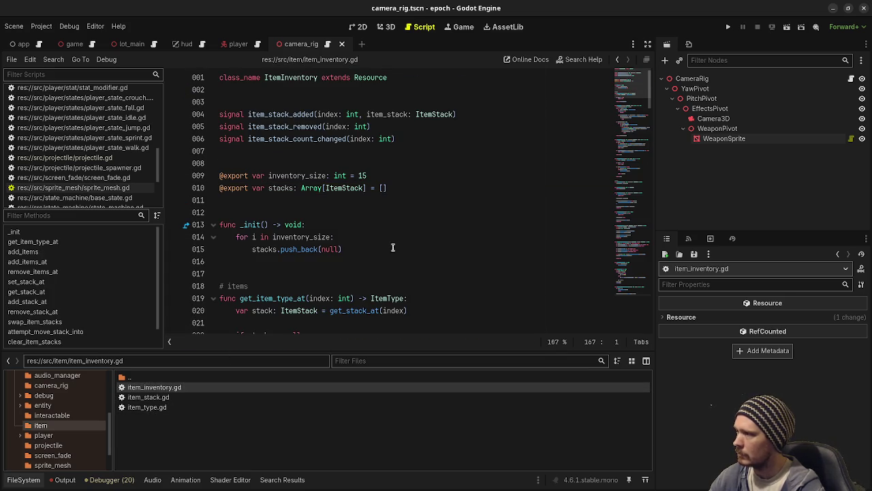
double_click(289, 77)
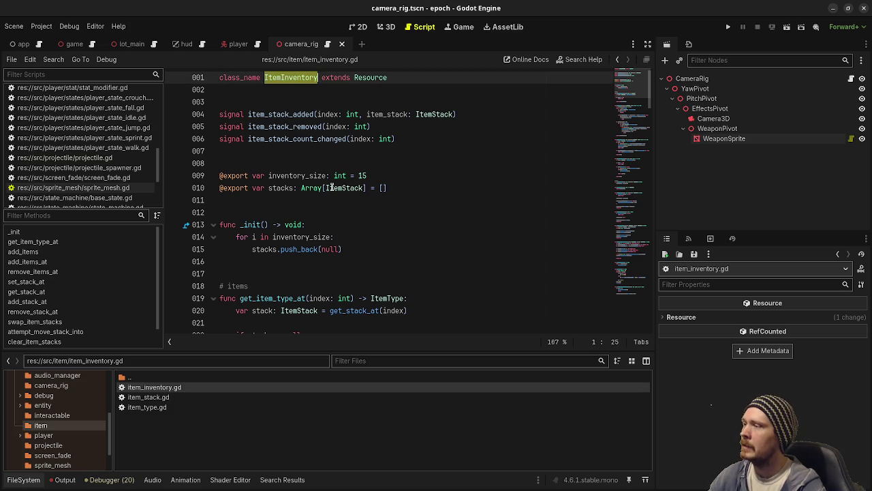
left_click_drag(293, 187, 368, 188)
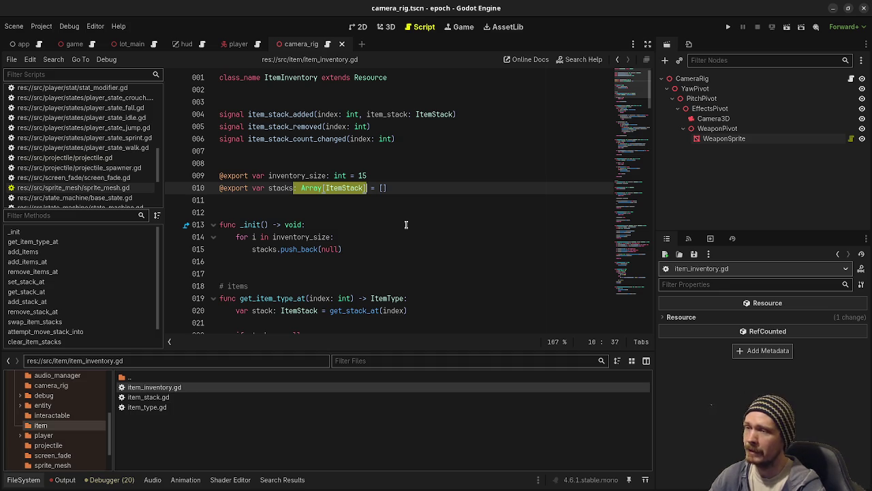
double_click(283, 114)
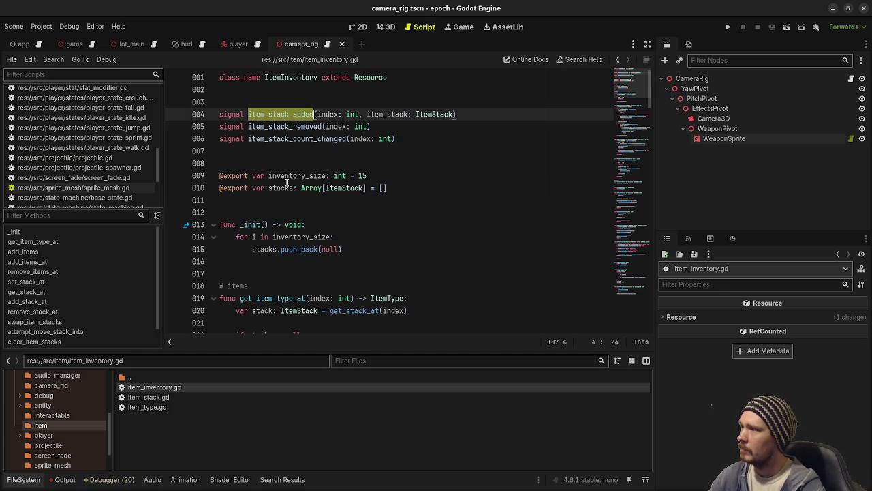
double_click(285, 126)
double_click(285, 139)
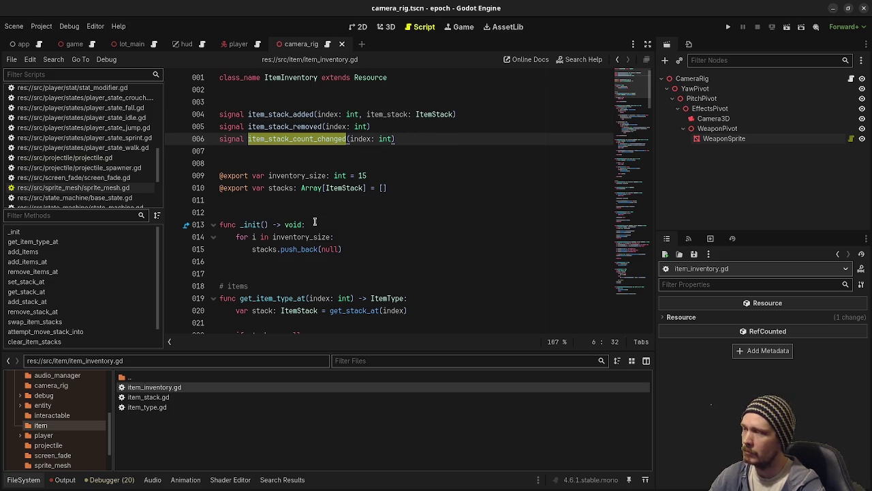
double_click(301, 175)
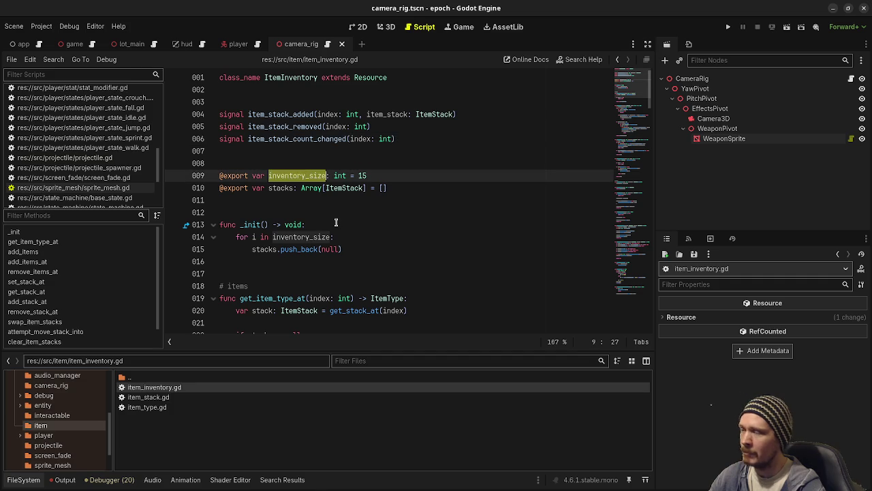
double_click(280, 188)
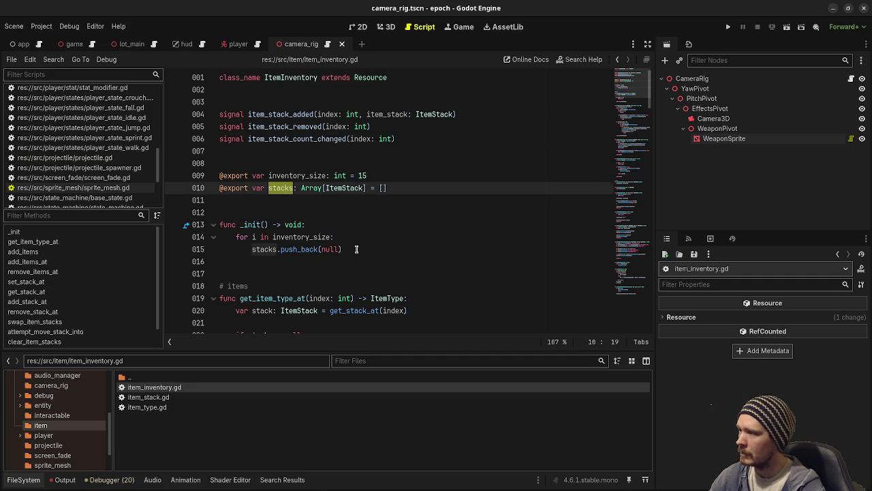
- Review the _init function and the inventory's item methods further down
left_click_drag(357, 249, 223, 227)
scroll(370, 267, "down", 2)
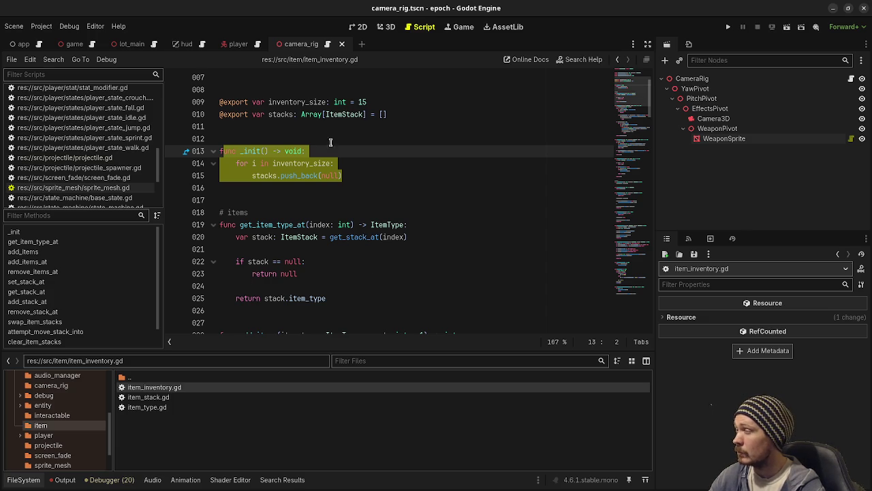
scroll(344, 257, "down", 1)
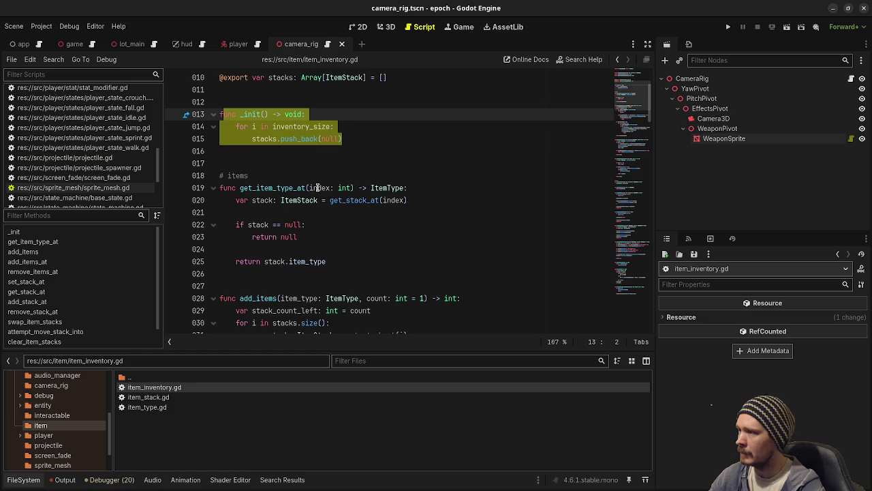
left_click(318, 188)
scroll(338, 236, "down", 3)
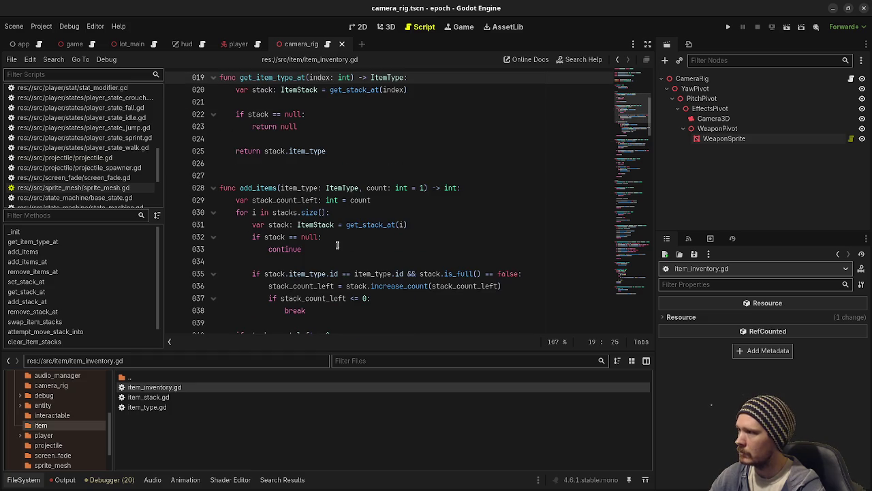
double_click(258, 188)
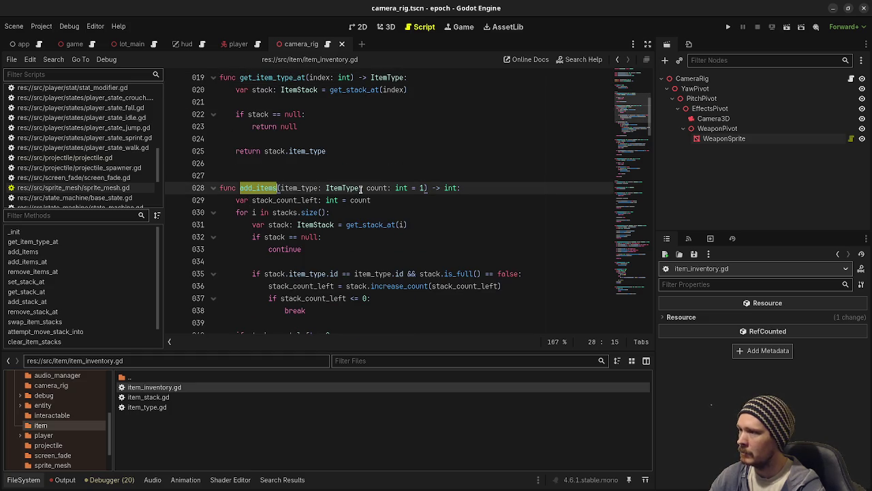
left_click(422, 188)
key("ctrl+shift+Left")
key("ctrl+shift+Left")
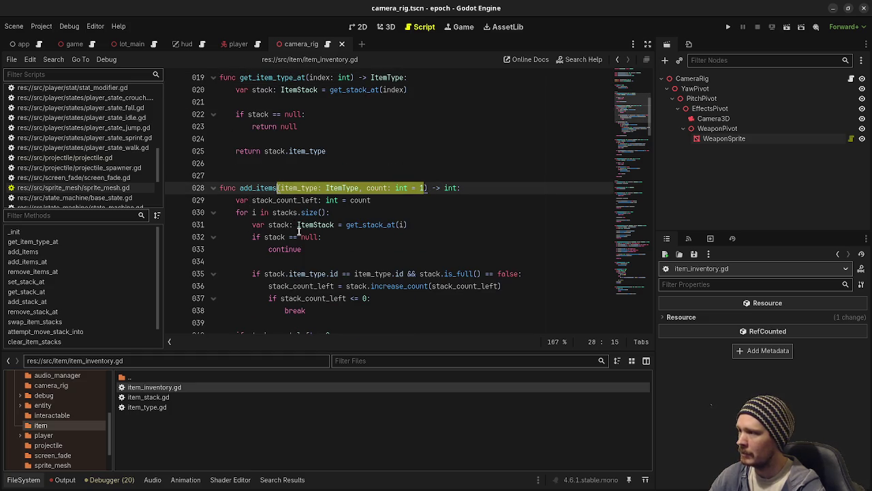
scroll(299, 231, "down", 2)
scroll(307, 230, "down", 4)
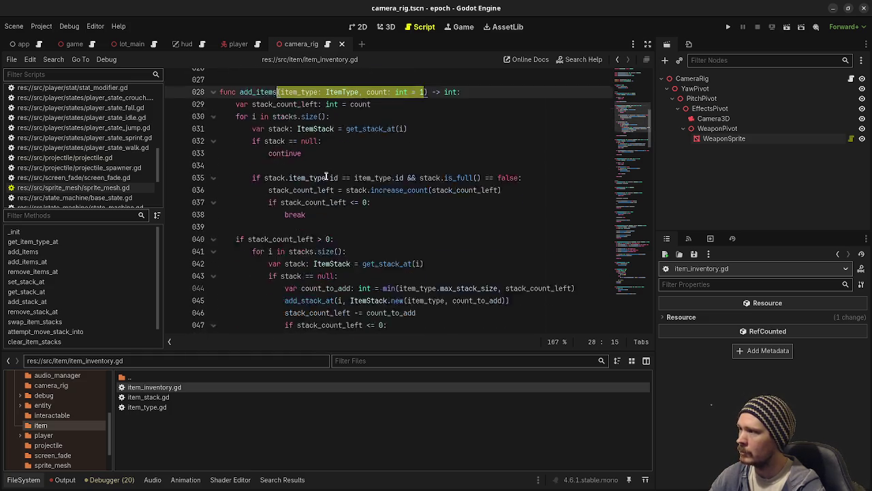
scroll(333, 180, "up", 4)
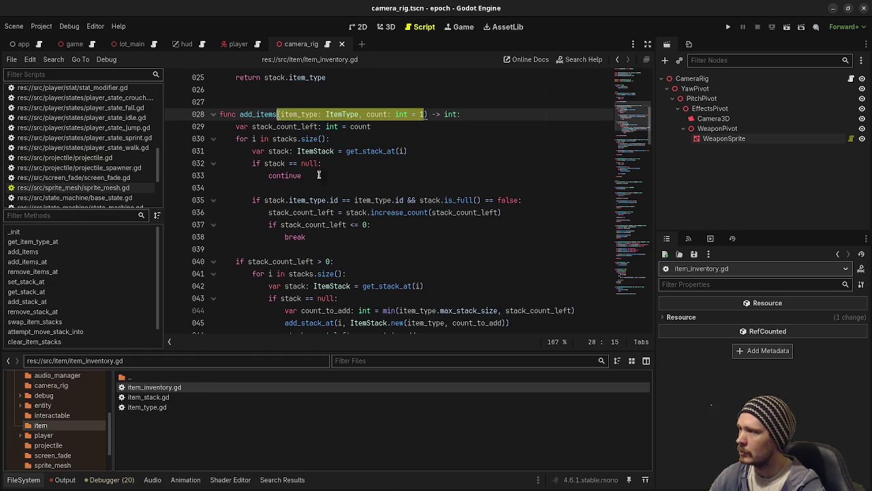
left_click(333, 177)
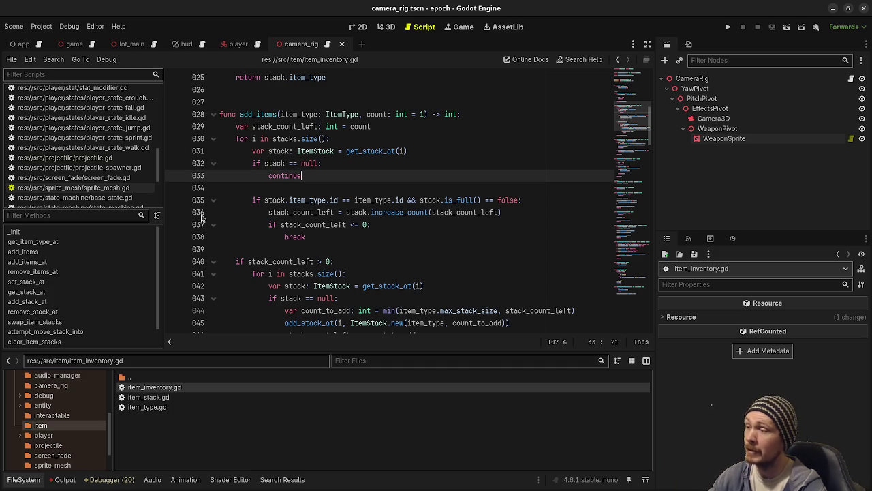
mouse_move(289, 203)
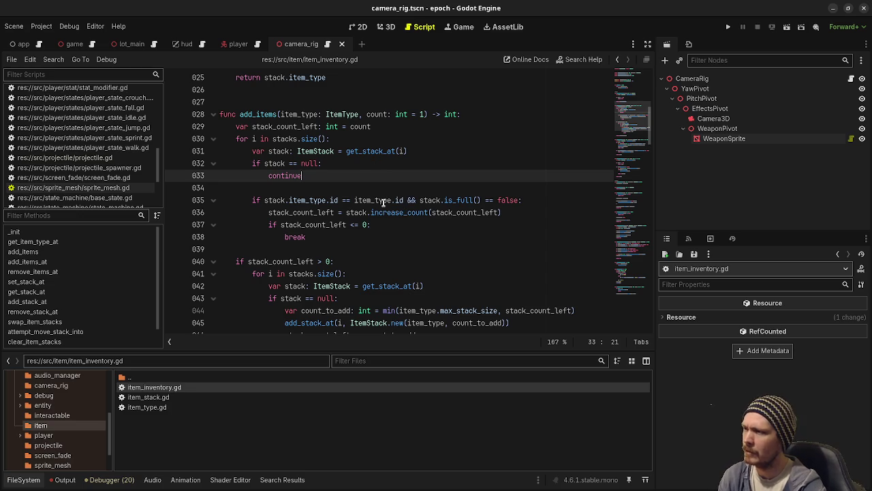
left_click_drag(289, 201, 401, 200)
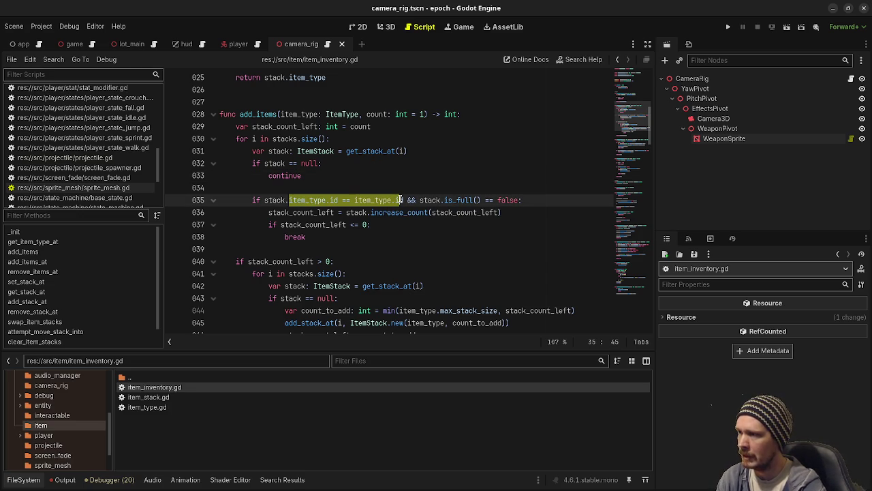
left_click_drag(469, 200, 429, 200)
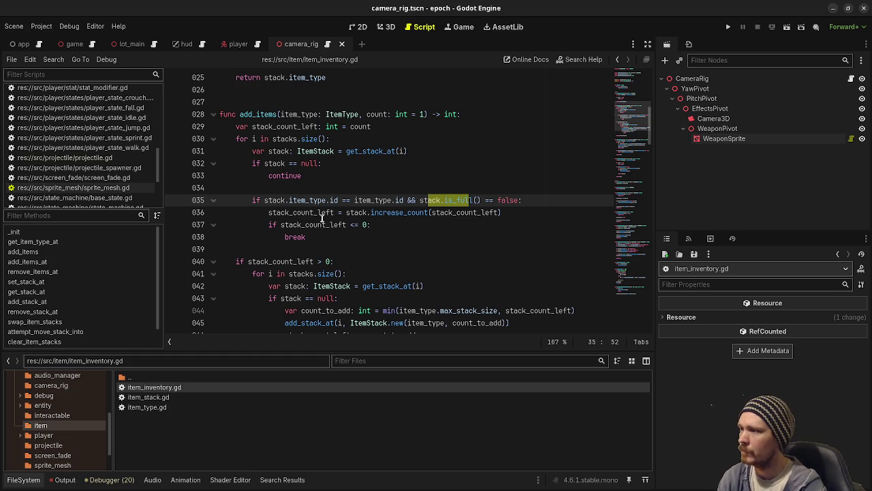
left_click_drag(289, 199, 366, 199)
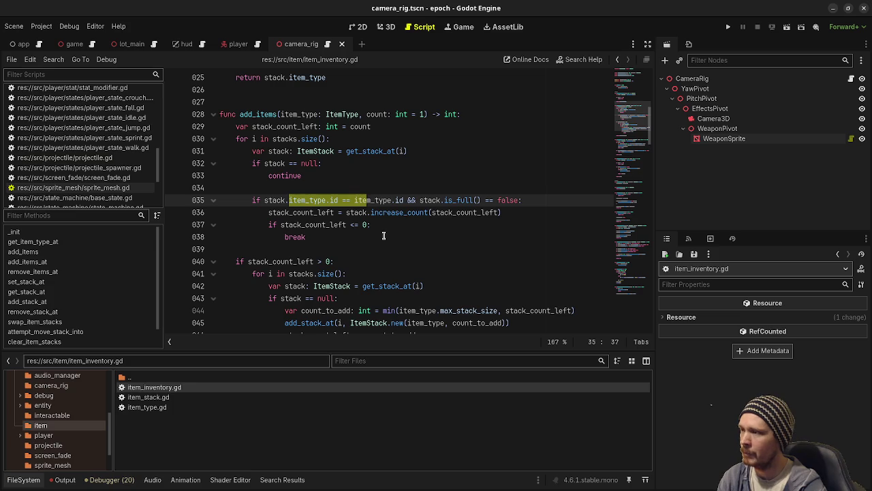
double_click(401, 212)
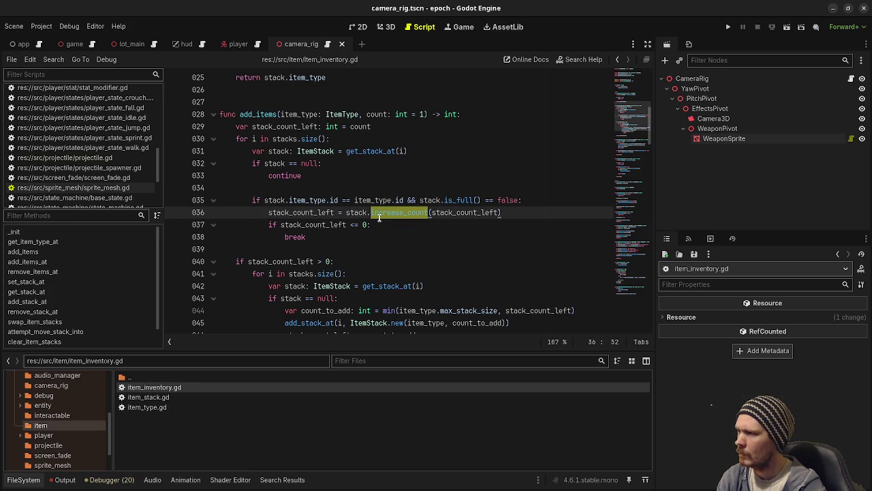
double_click(298, 125)
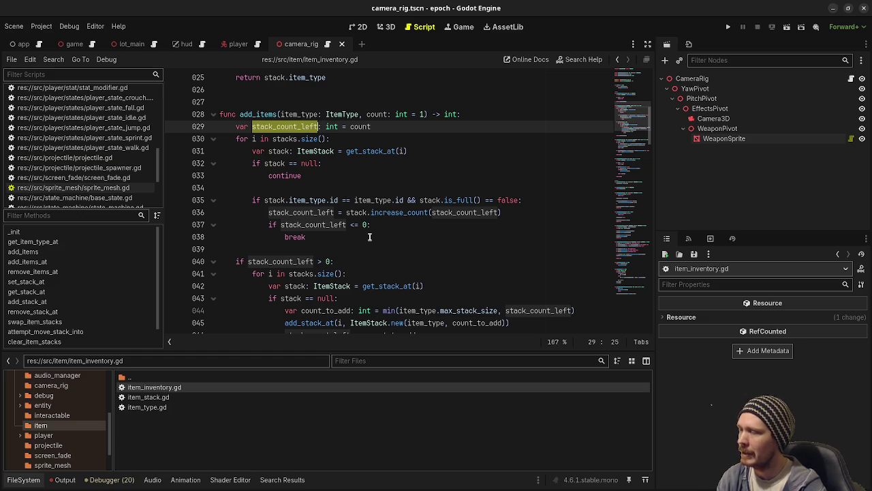
scroll(369, 236, "down", 2)
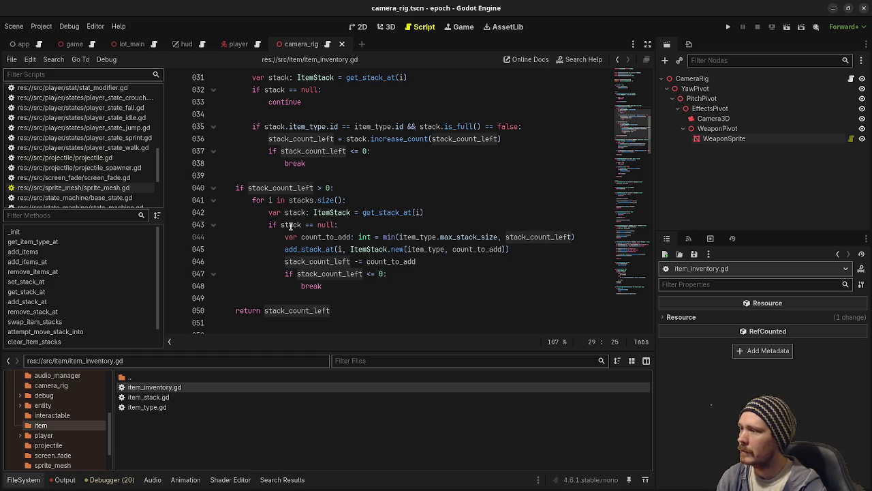
left_click_drag(305, 225, 348, 225)
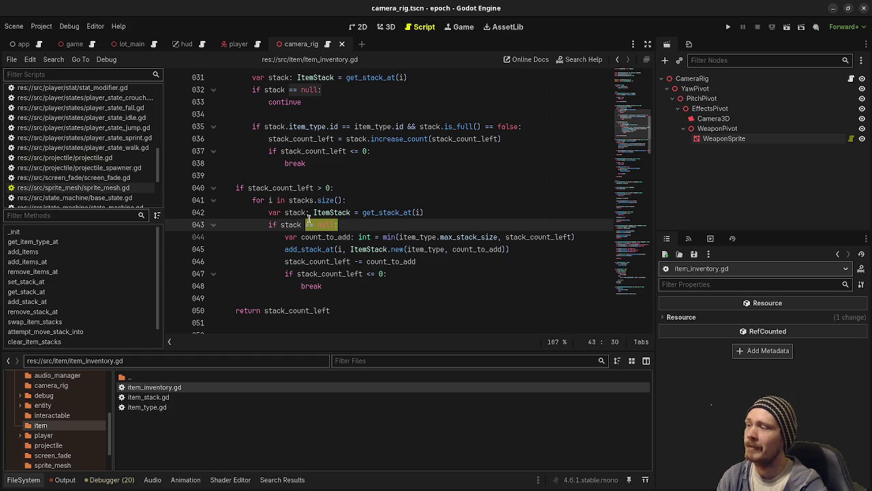
left_click_drag(314, 237, 346, 273)
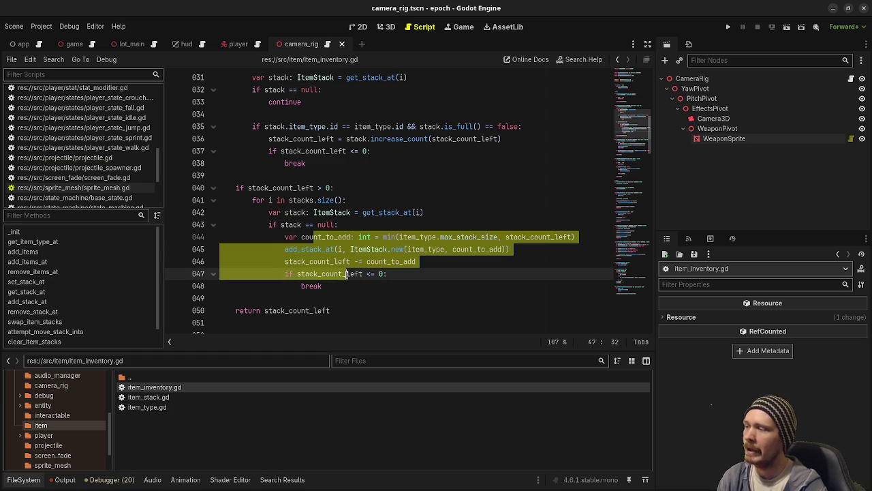
left_click(301, 310)
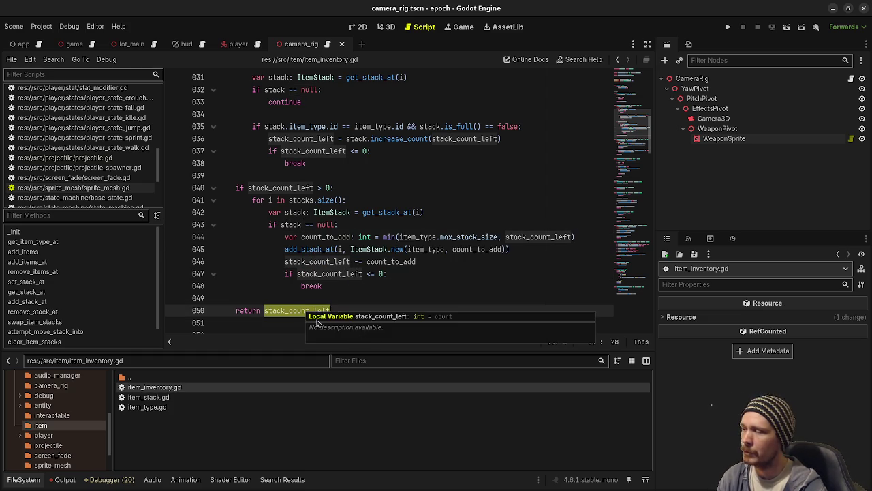
left_click(407, 250)
double_click(331, 310)
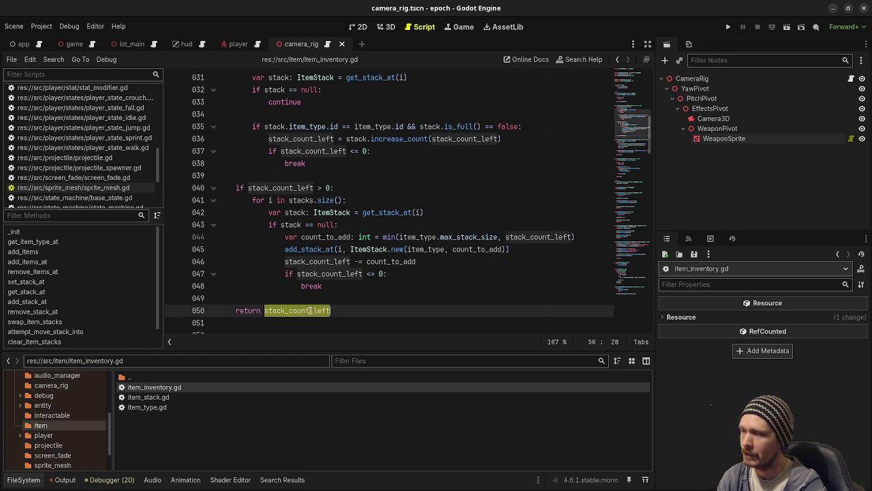
scroll(451, 281, "down", 4)
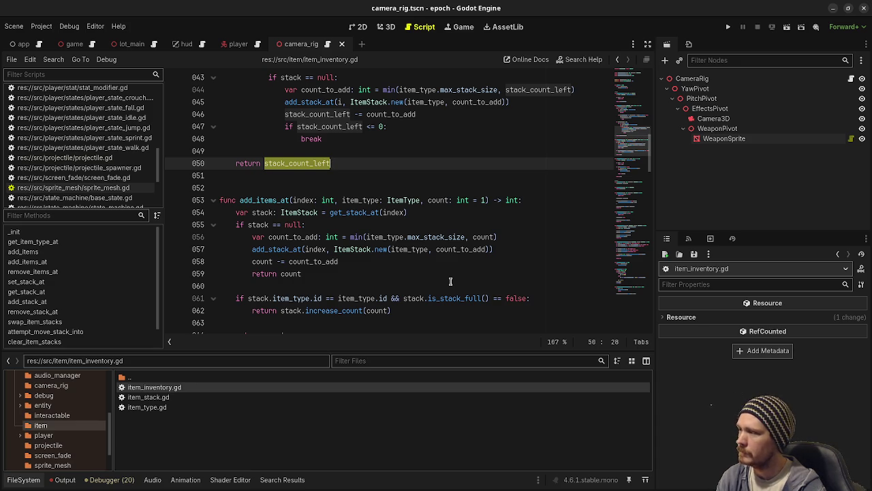
scroll(451, 281, "down", 1)
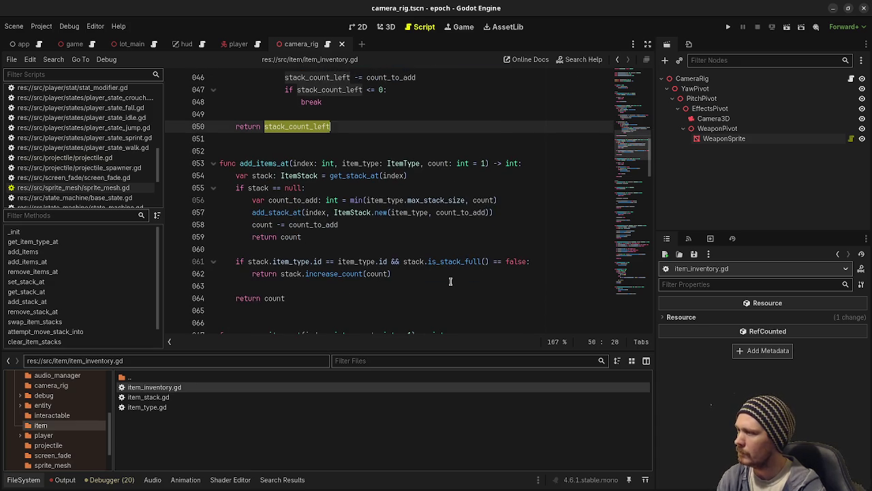
scroll(451, 280, "down", 1)
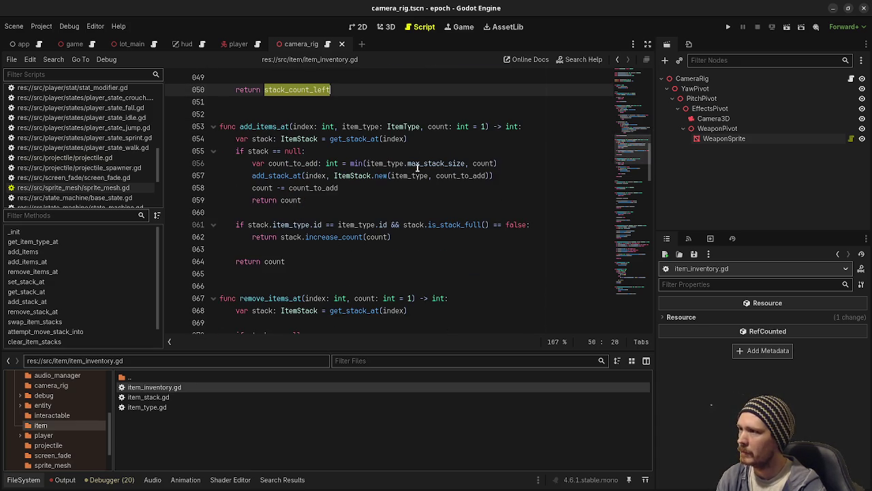
scroll(446, 188, "up", 7)
scroll(446, 189, "down", 4)
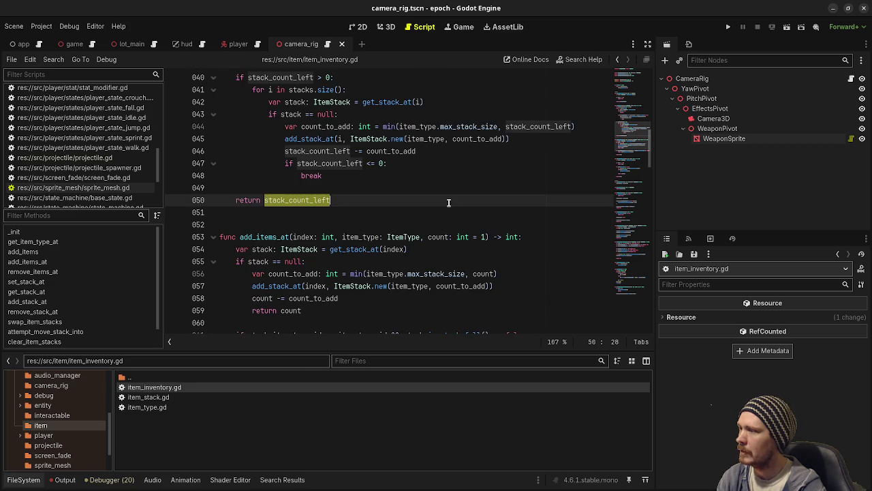
left_click_drag(293, 238, 334, 237)
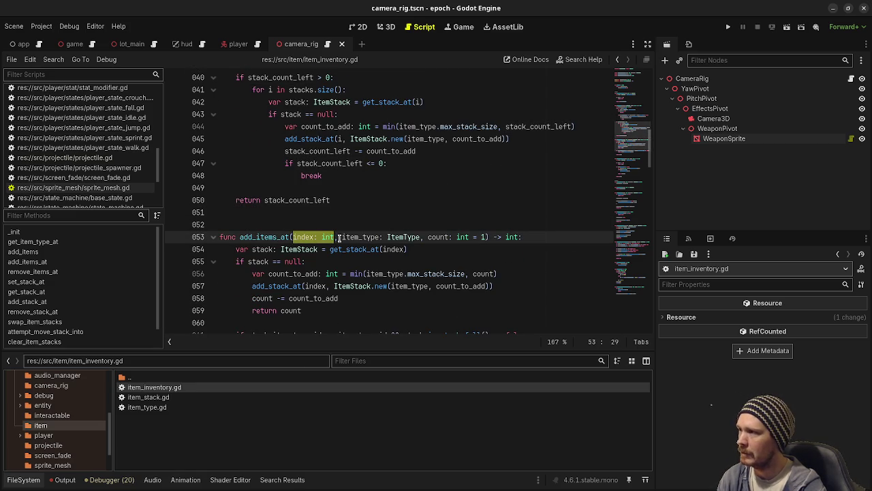
scroll(399, 267, "down", 4)
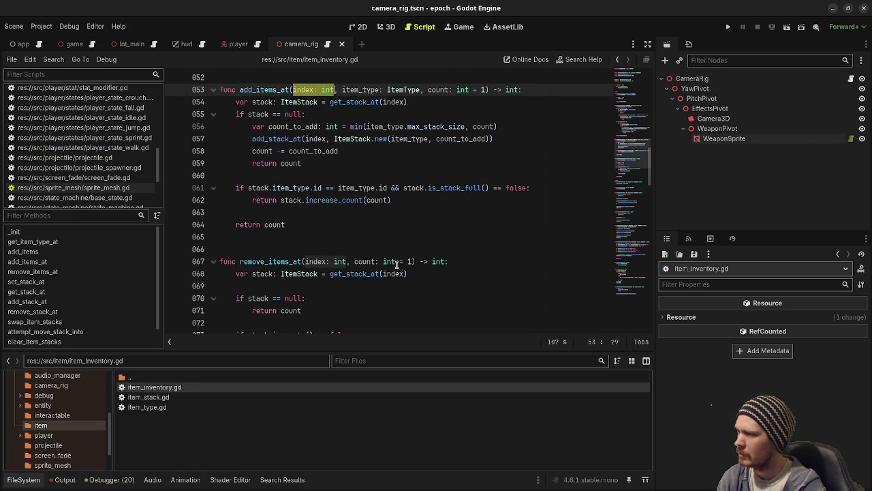
scroll(397, 265, "down", 2)
scroll(300, 294, "down", 3)
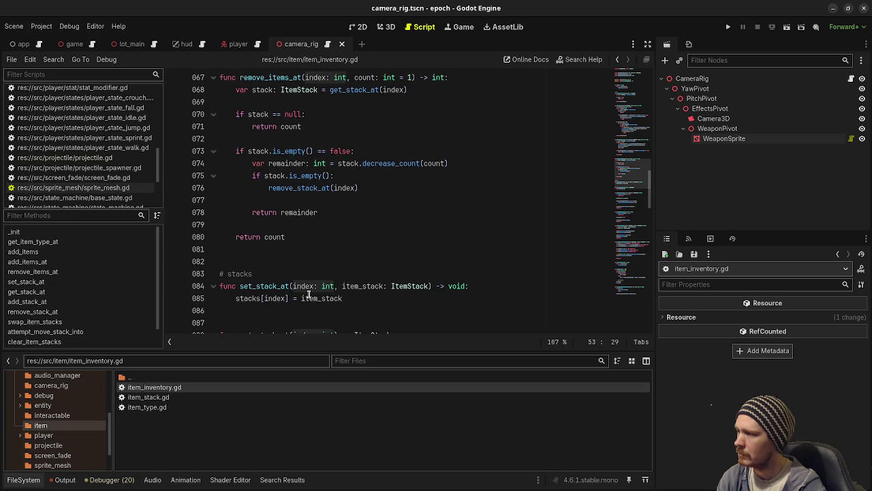
scroll(309, 295, "down", 2)
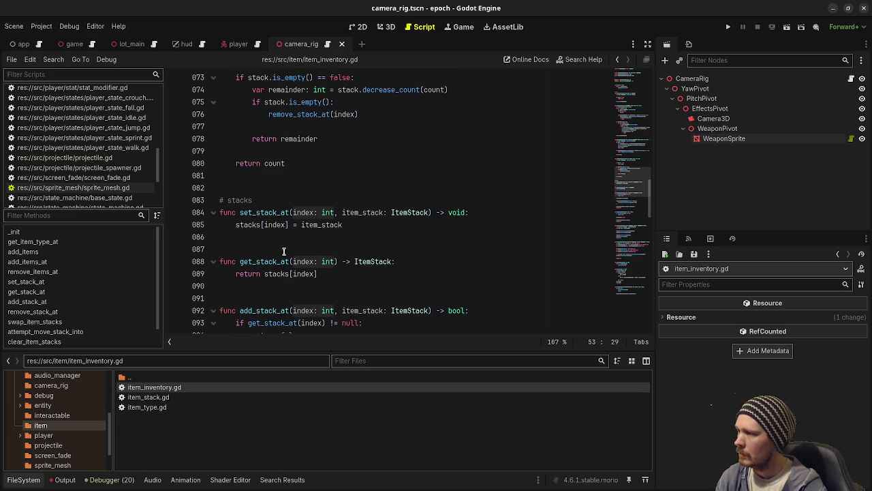
scroll(283, 229, "down", 4)
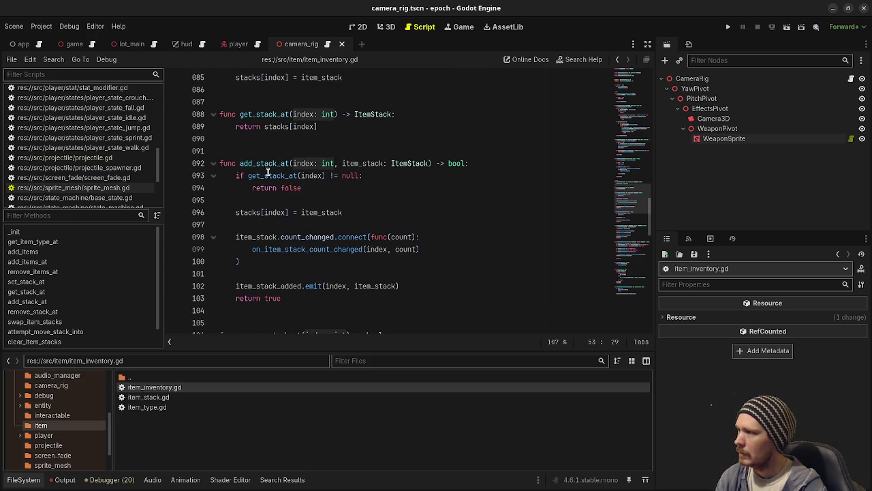
scroll(285, 173, "up", 14)
scroll(285, 173, "down", 15)
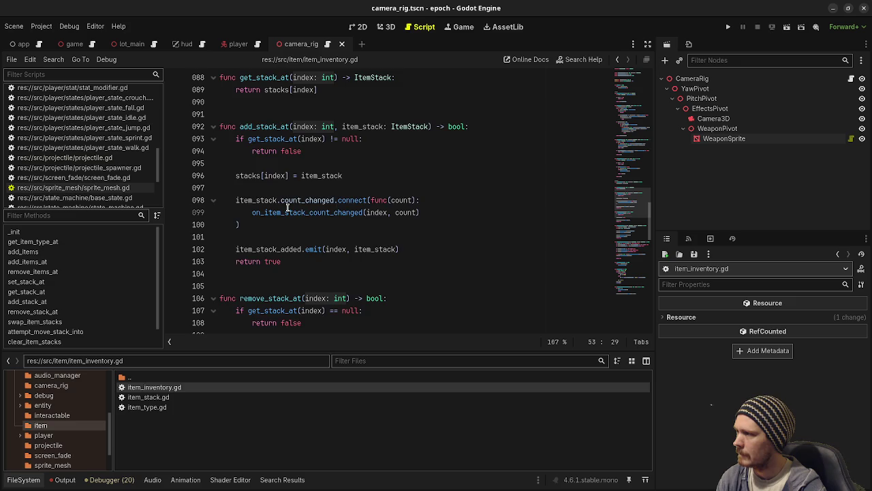
scroll(287, 206, "up", 2)
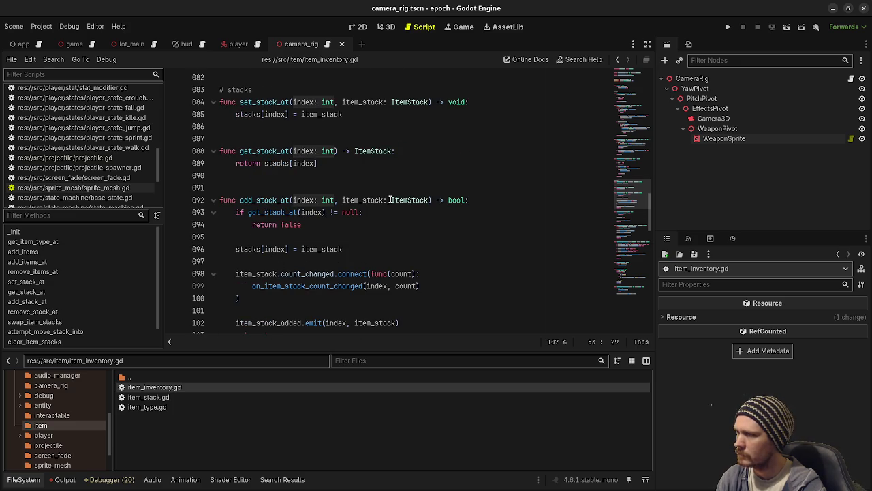
left_click_drag(428, 200, 342, 199)
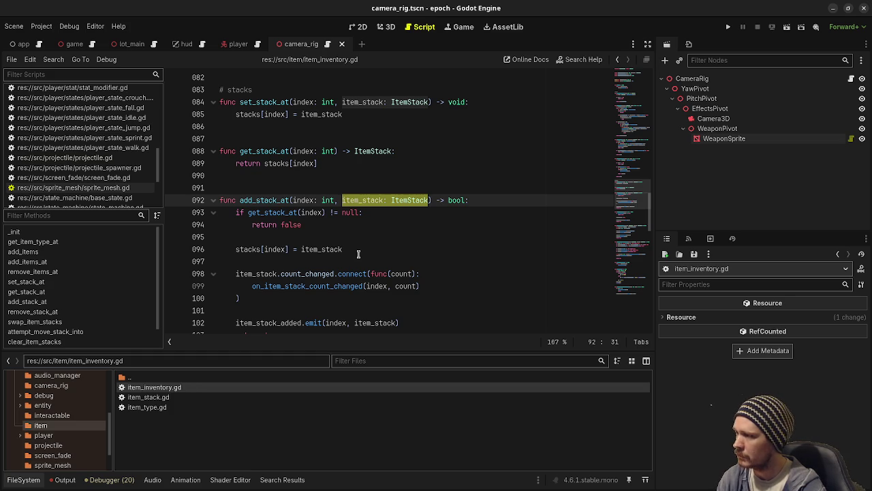
scroll(360, 256, "down", 3)
scroll(359, 257, "down", 7)
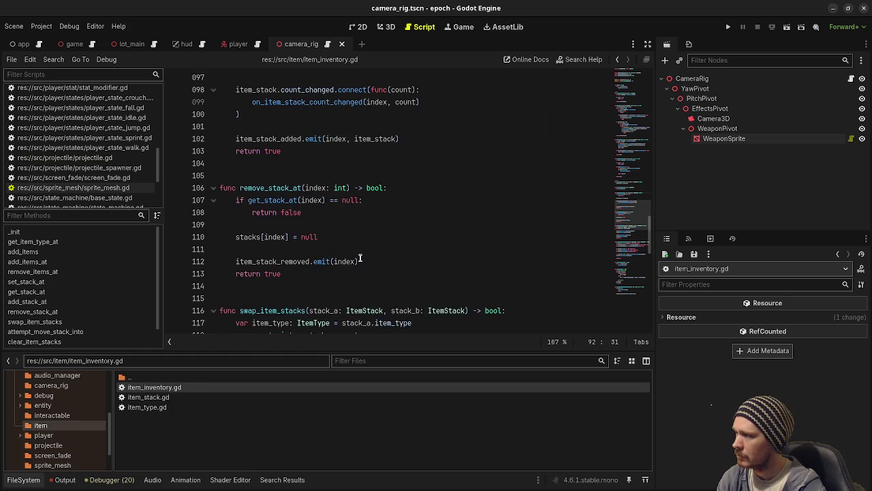
scroll(361, 259, "down", 2)
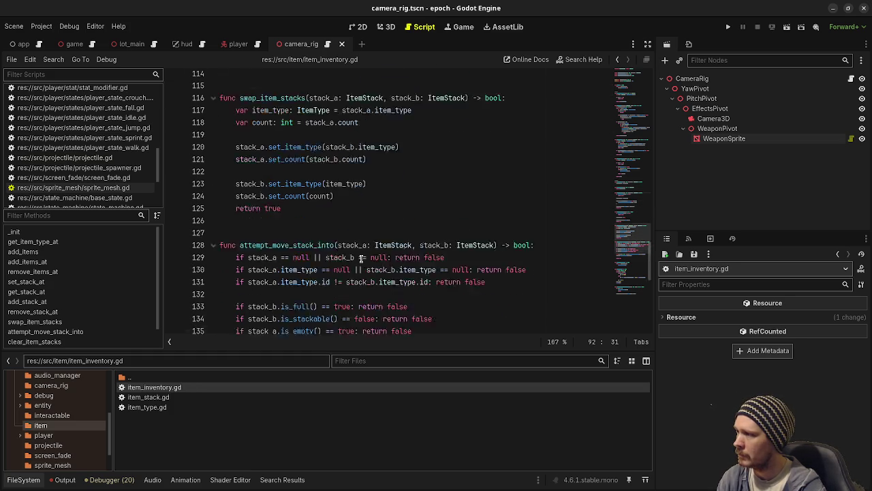
scroll(360, 260, "up", 2)
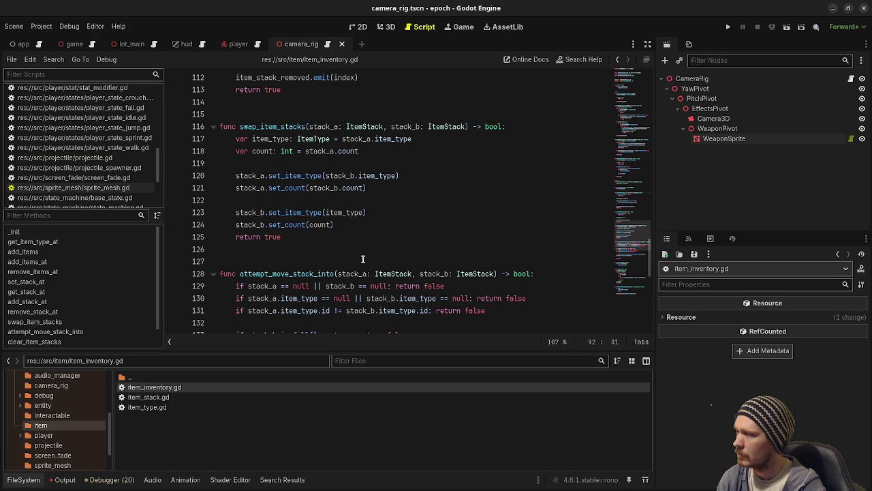
double_click(299, 273)
scroll(357, 315, "down", 3)
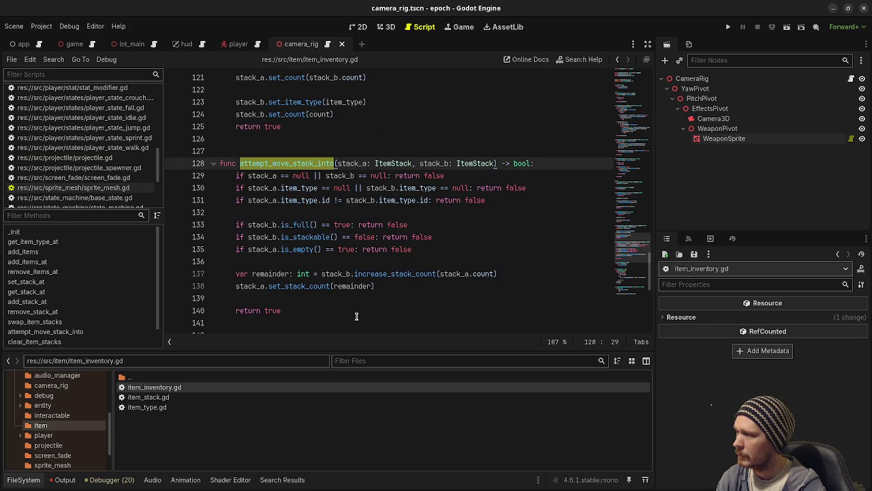
scroll(357, 312, "down", 3)
scroll(357, 310, "down", 5)
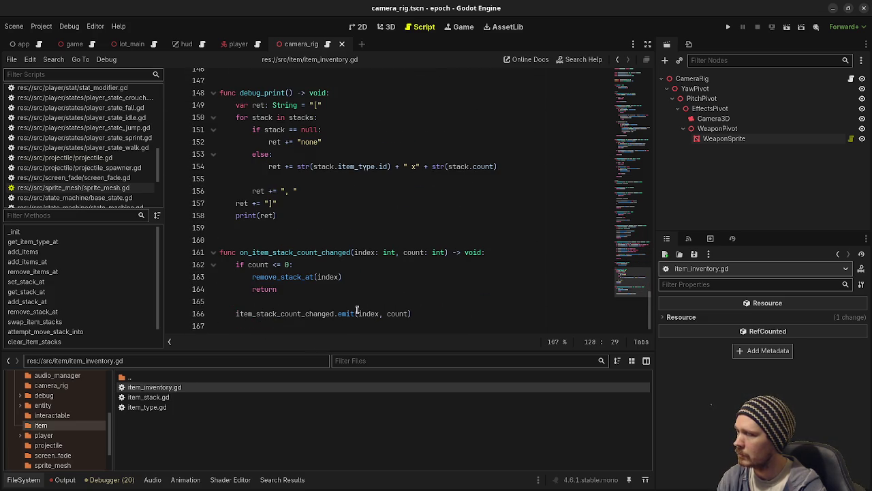
left_click_drag(300, 205, 208, 80)
left_click(414, 176)
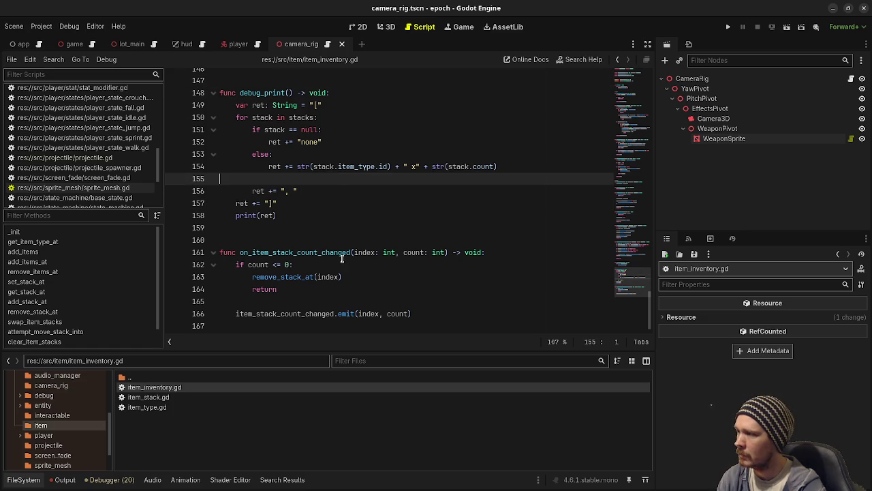
double_click(310, 254)
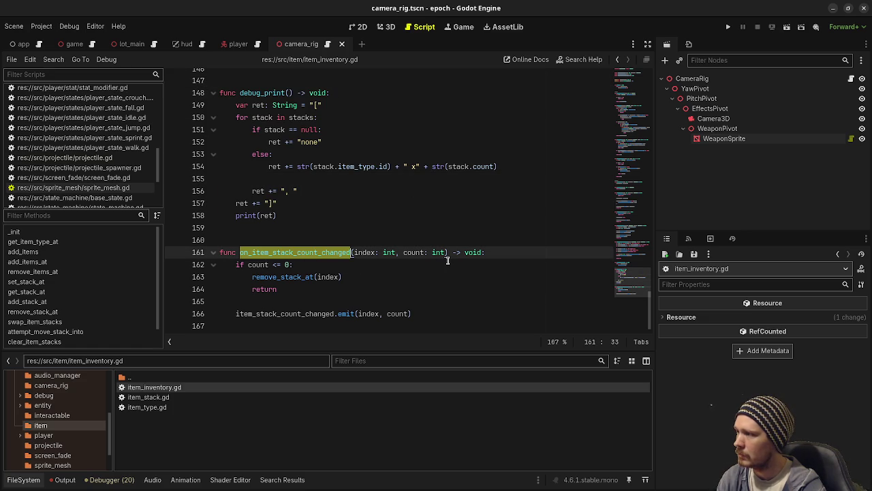
scroll(448, 259, "up", 1)
scroll(448, 259, "down", 1)
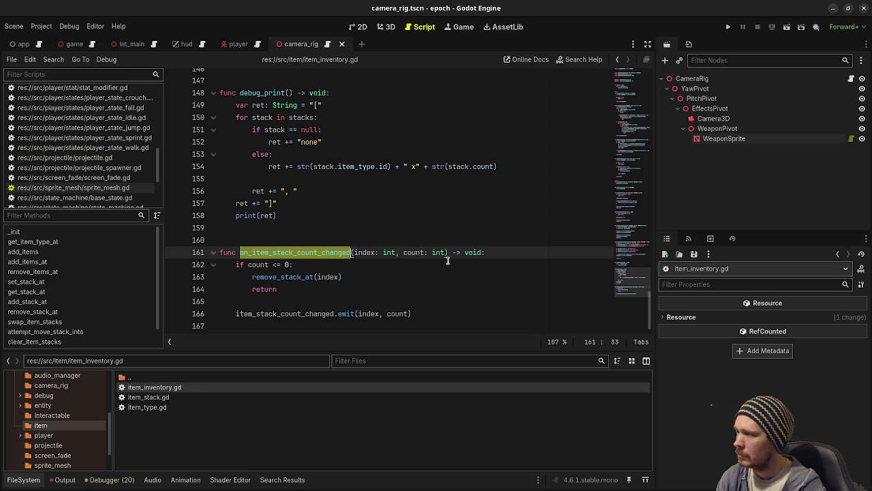
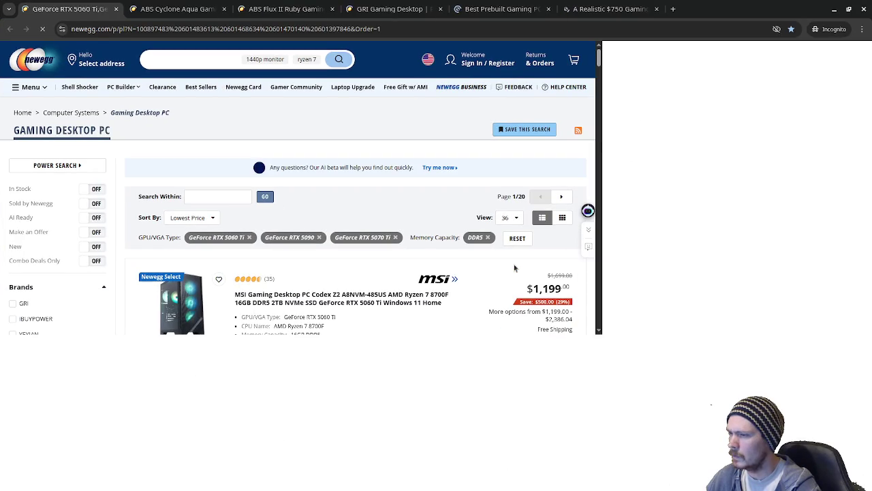
- Switch to the ABS Cyclone Aqua listing: i5-13400F, Arc B580, 32GB DDR4, $929.99
left_click(185, 9)
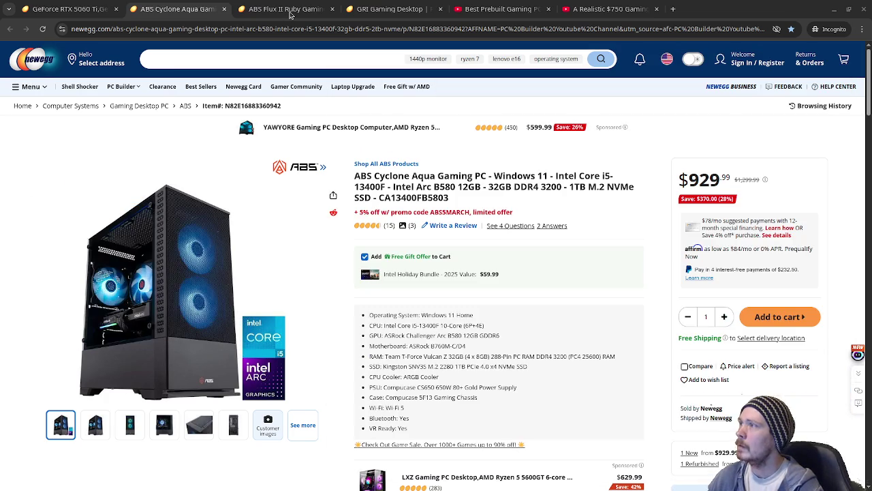
- View the $1,399.99 ABS Flux II Ruby page, then return to the Cyclone Aqua build details
left_click(285, 9)
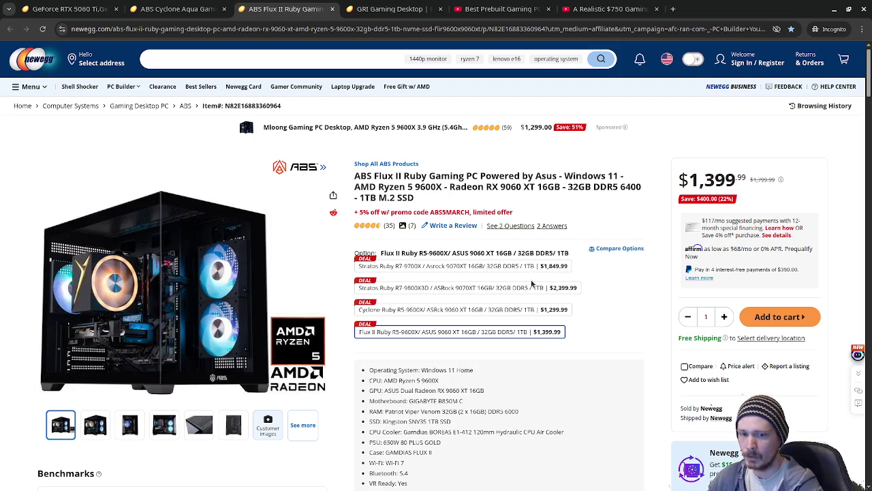
left_click(176, 8)
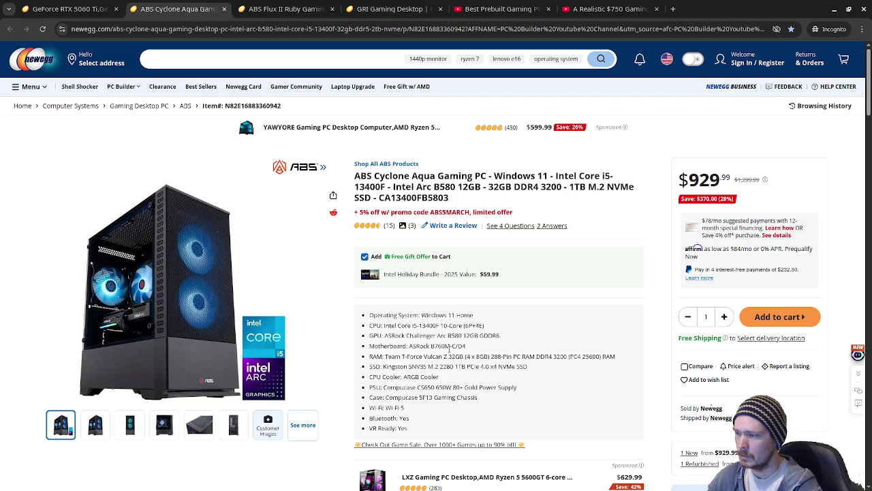
- Compare the Cyclone Aqua and Flux II Ruby listings, ending on the $1,274.99 GRI Gaming Desktop
left_click(285, 9)
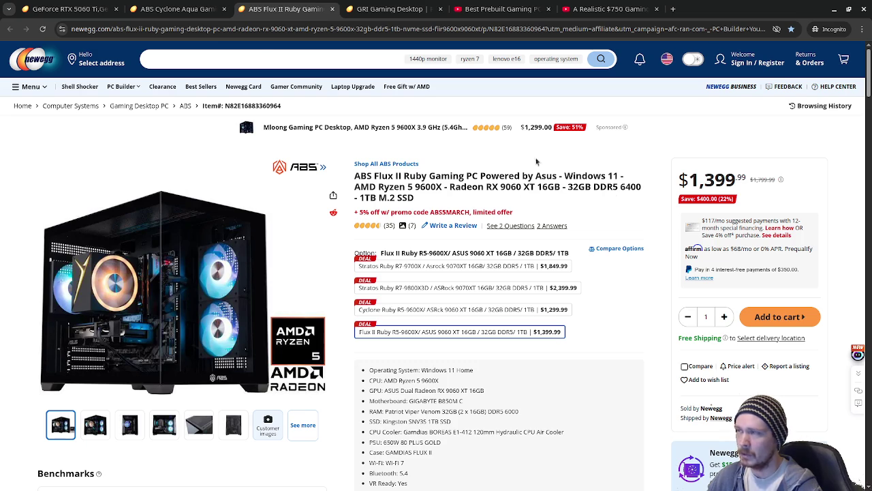
left_click(213, 7)
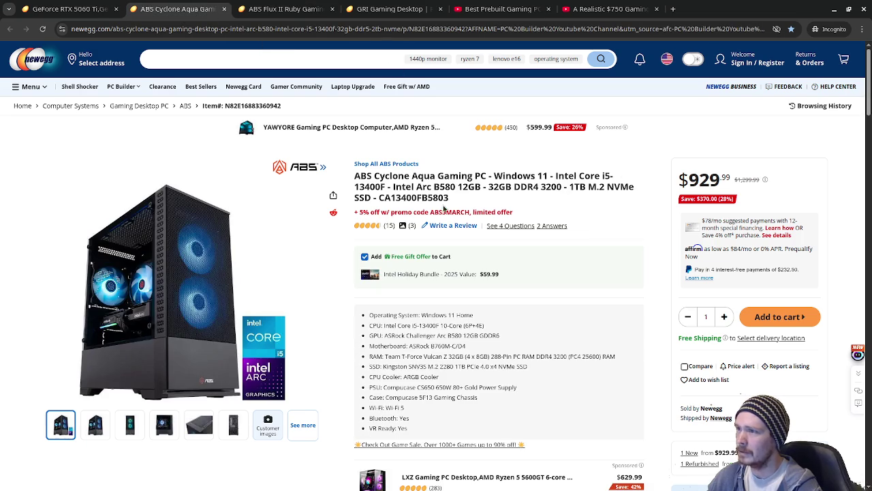
left_click(272, 9)
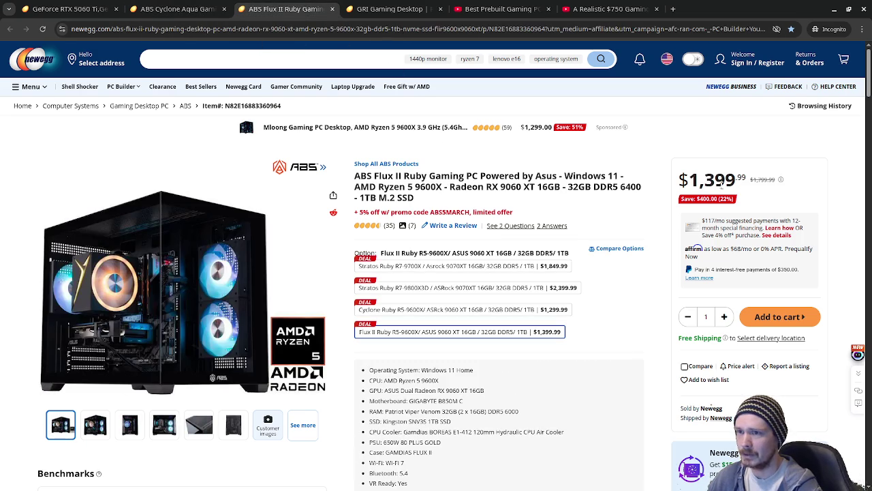
left_click(189, 12)
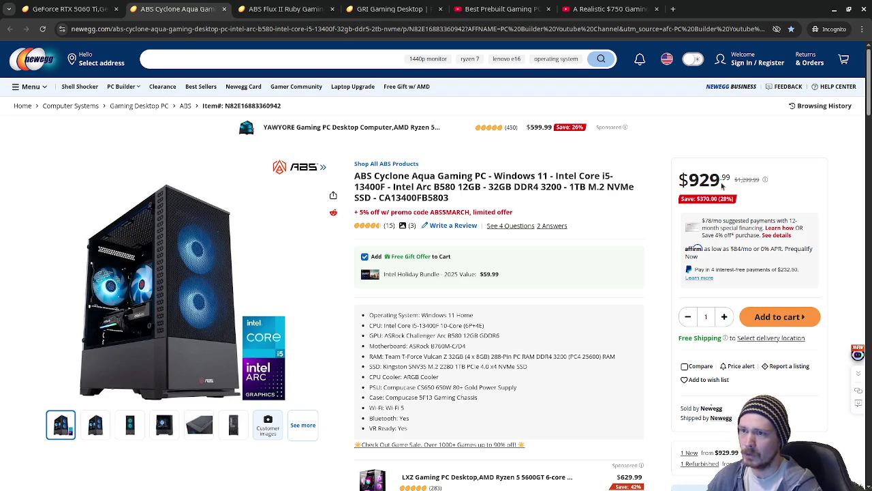
left_click(283, 9)
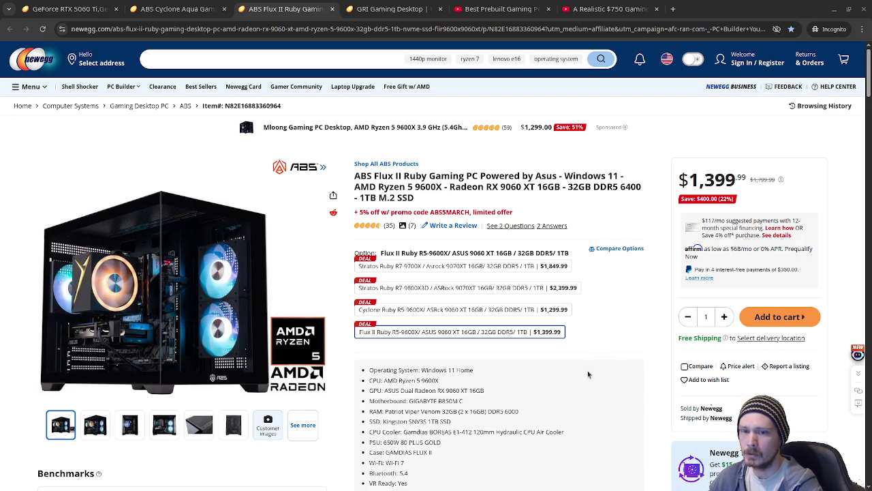
left_click(150, 10)
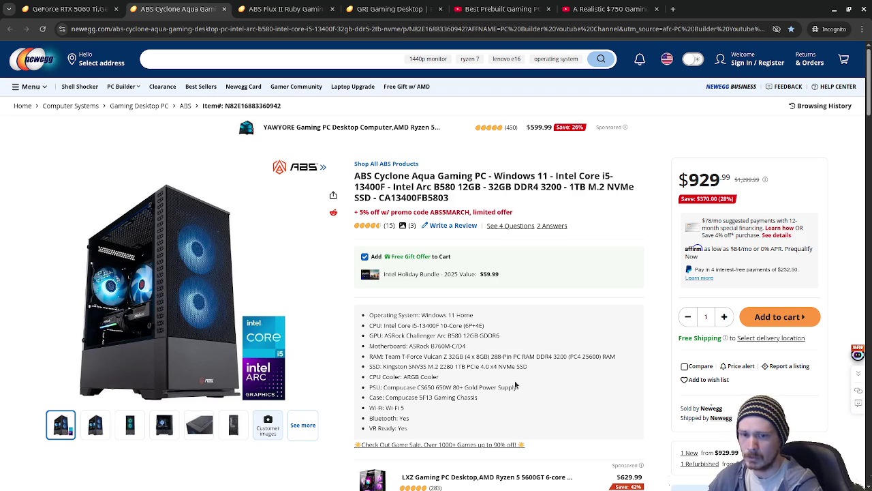
key("ctrl+Tab")
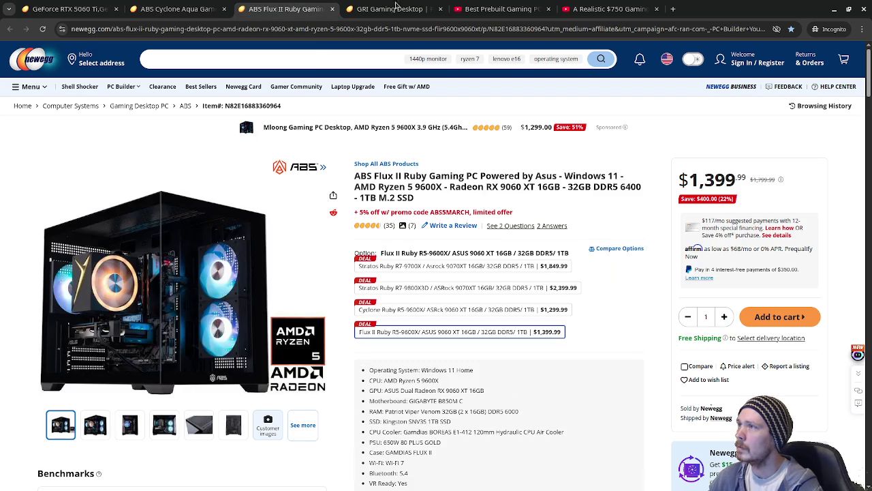
left_click(371, 8)
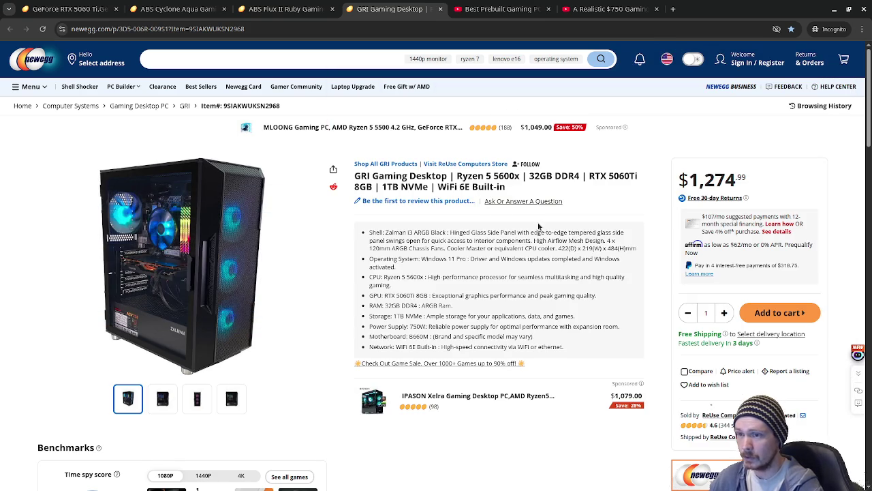
- Revisit the Cyclone Aqua and Flux II Ruby pages, then return to the $1,274.99 GRI listing
left_click(178, 9)
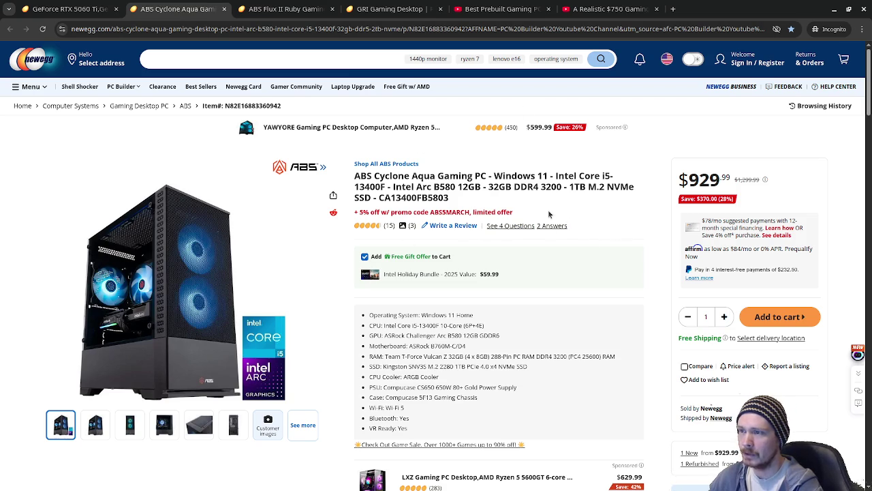
left_click(294, 15)
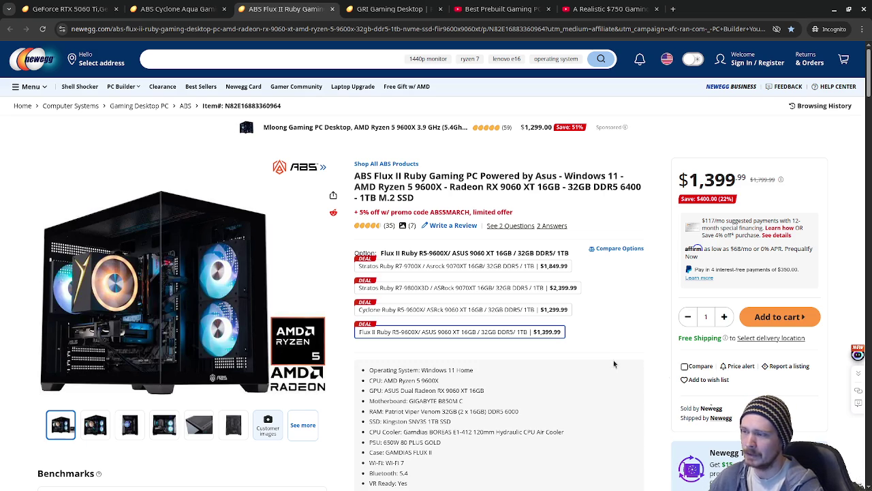
left_click(400, 14)
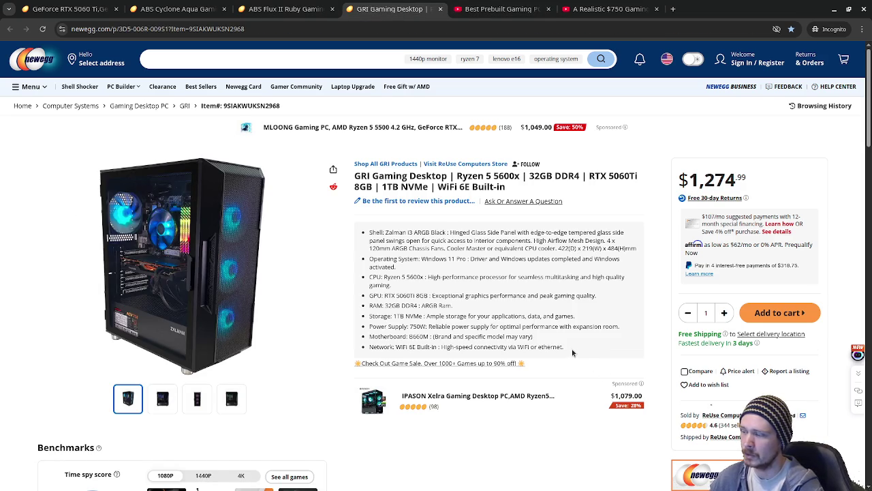
scroll(572, 353, "down", 3)
scroll(569, 353, "up", 3)
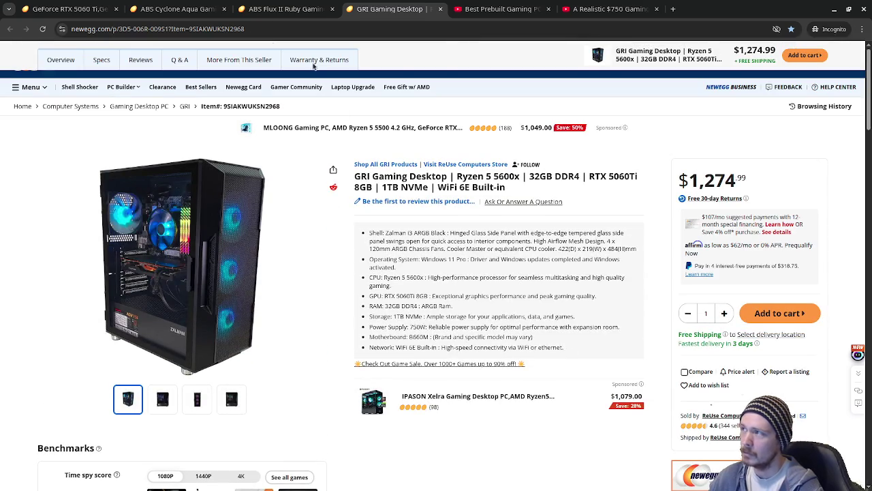
key("ctrl+shift+Tab")
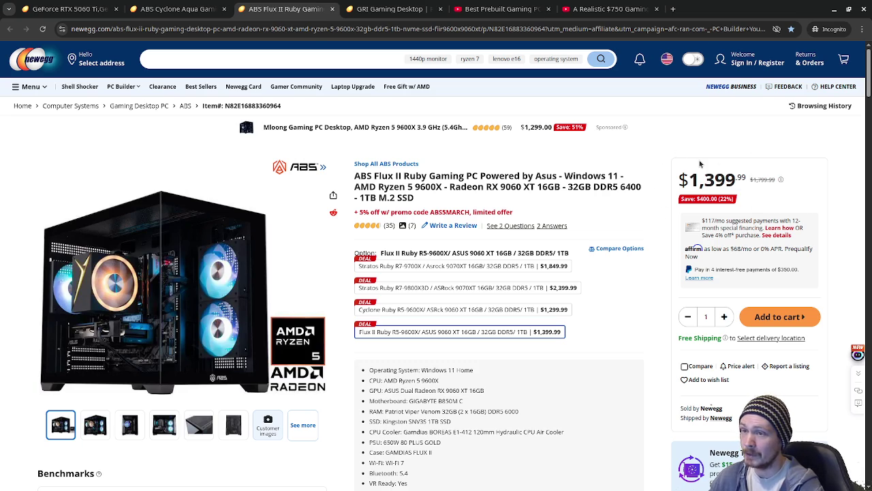
mouse_move(224, 292)
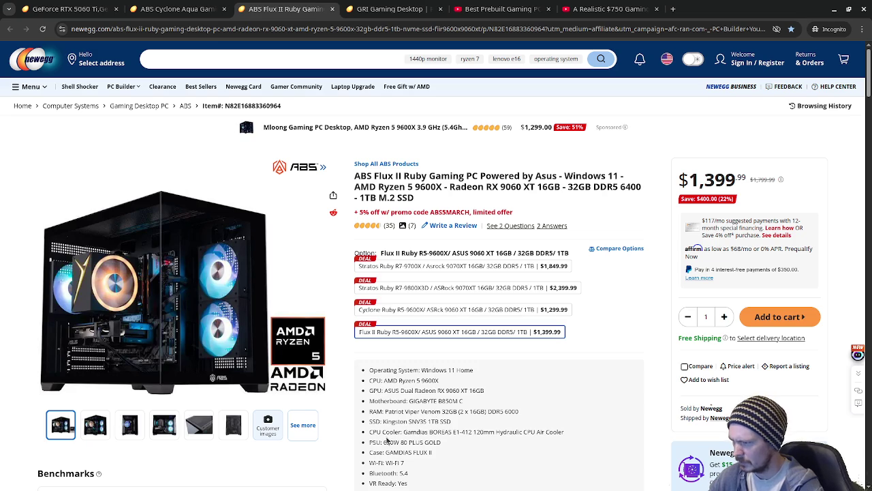
left_click_drag(385, 411, 542, 411)
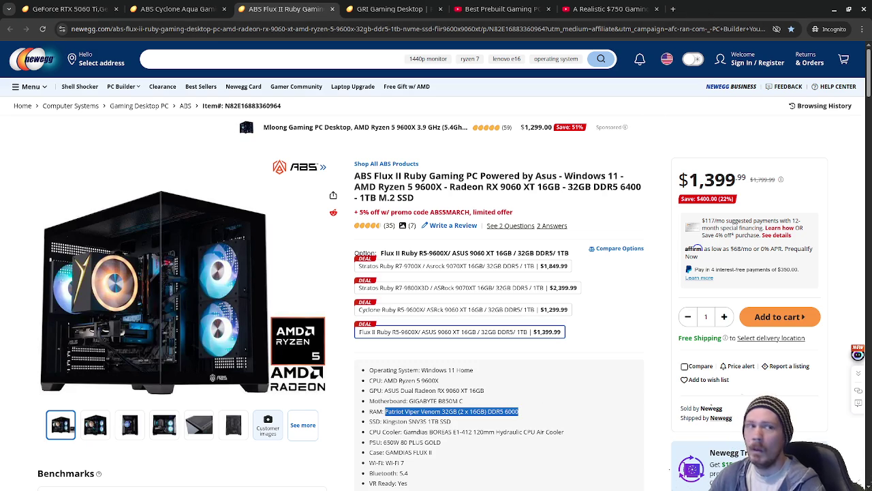
- Look up the Patriot Viper Venom 32GB DDR5 kit ($410.49) on Amazon, close it, and return to Cyclone Aqua
key("alt+Tab")
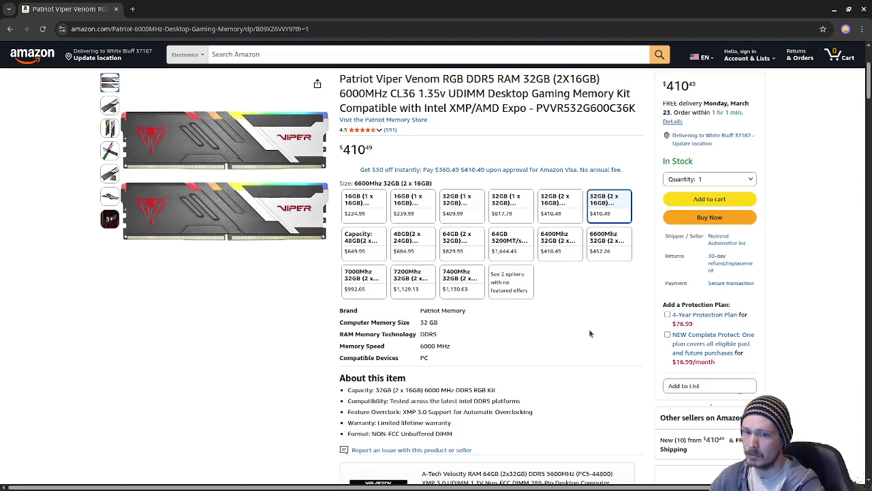
left_click(117, 9)
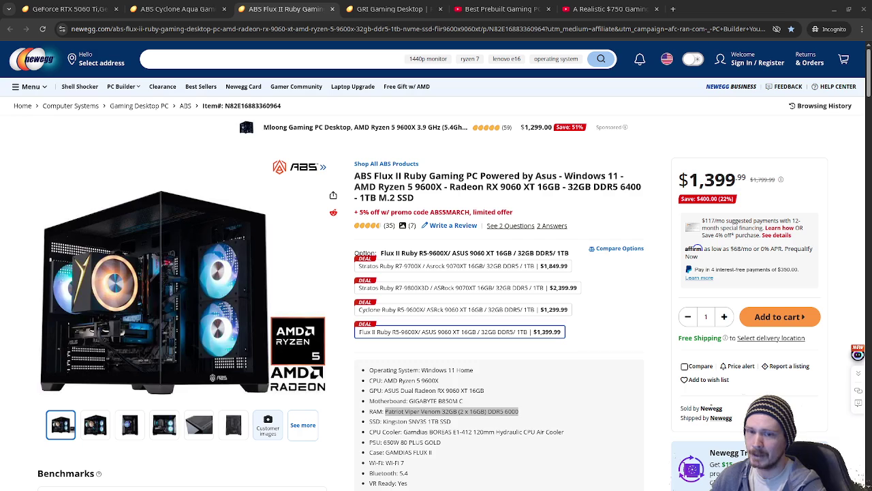
left_click(200, 10)
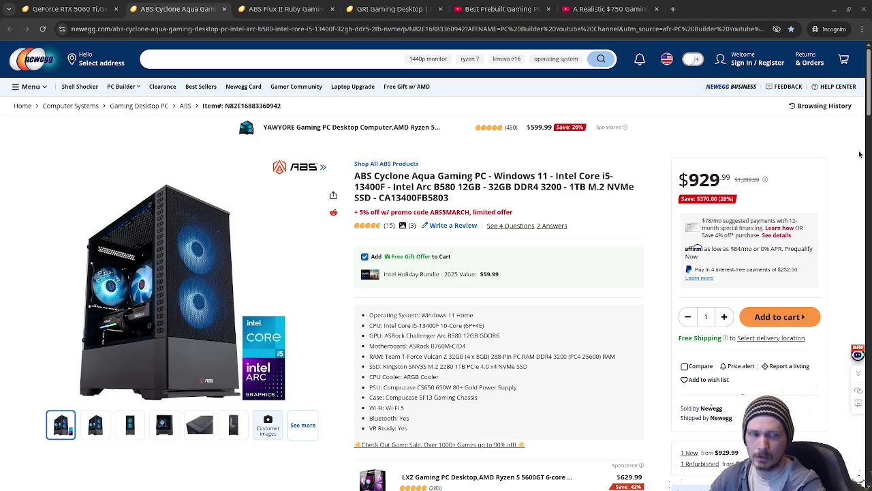
- Open a new browser tab for another ABS Cyclone Aqua listing
left_click(676, 10)
- Load the copied Newegg link for the $999.99 i5-14400F RTX 5060 Cyclone Aqua
key("ctrl+v")
key("Return")
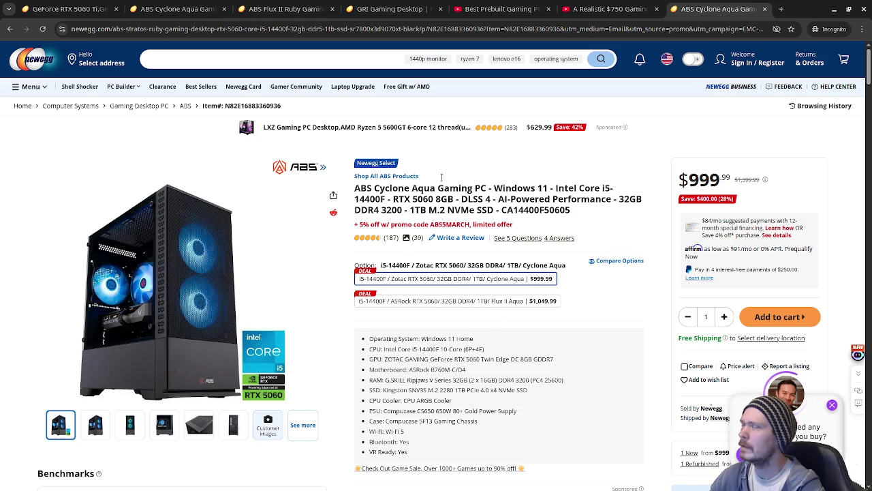
- Compare the $929.99 Arc B580 and $999.99 RTX 5060 Cyclone Aqua listings back and forth
left_click(202, 13)
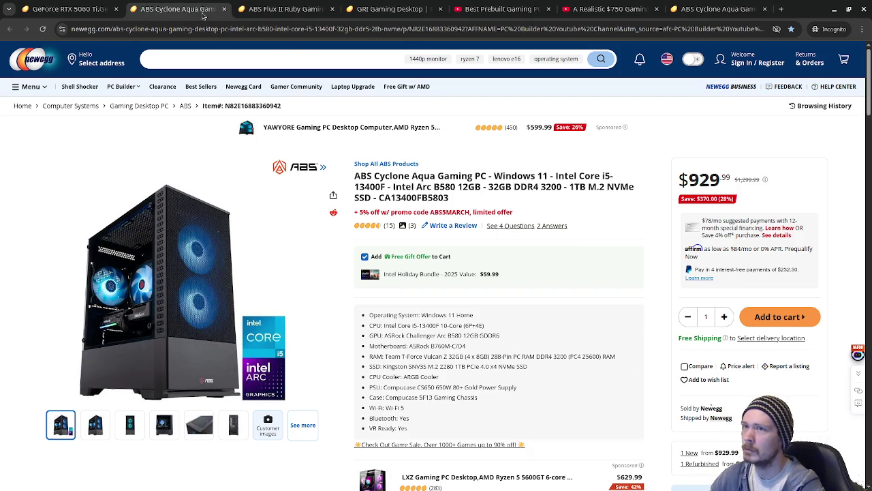
key("ctrl+9")
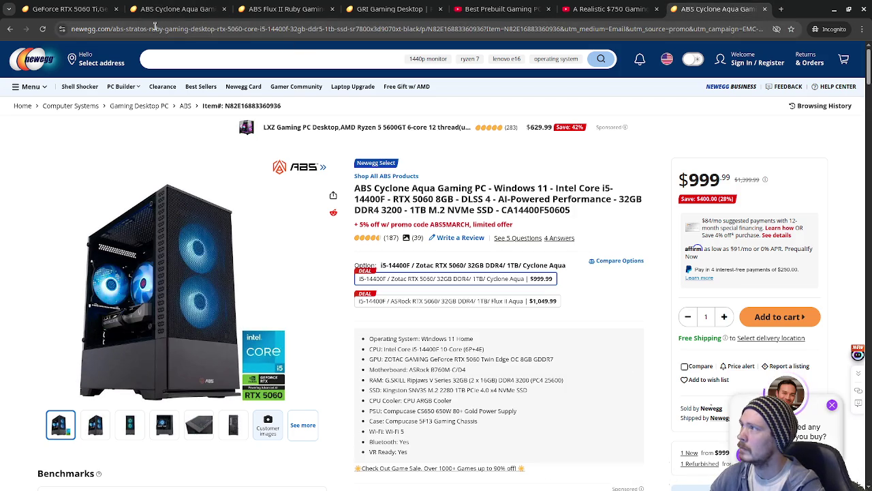
left_click(160, 12)
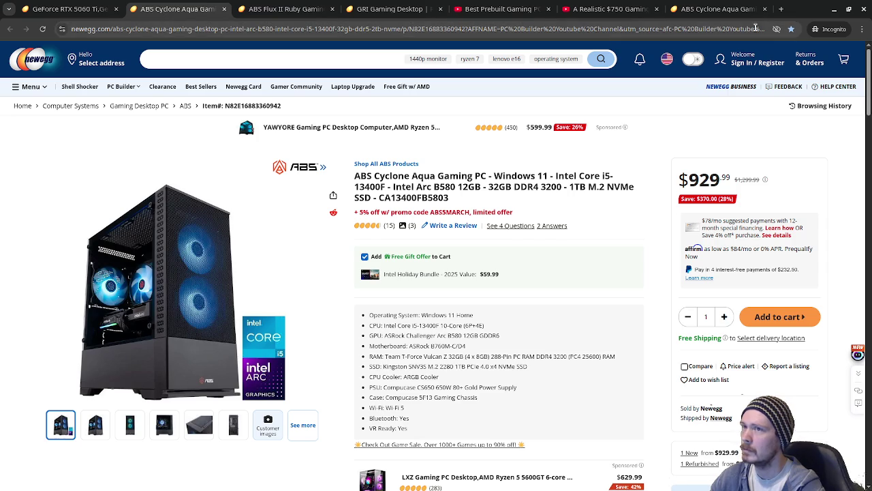
left_click(724, 9)
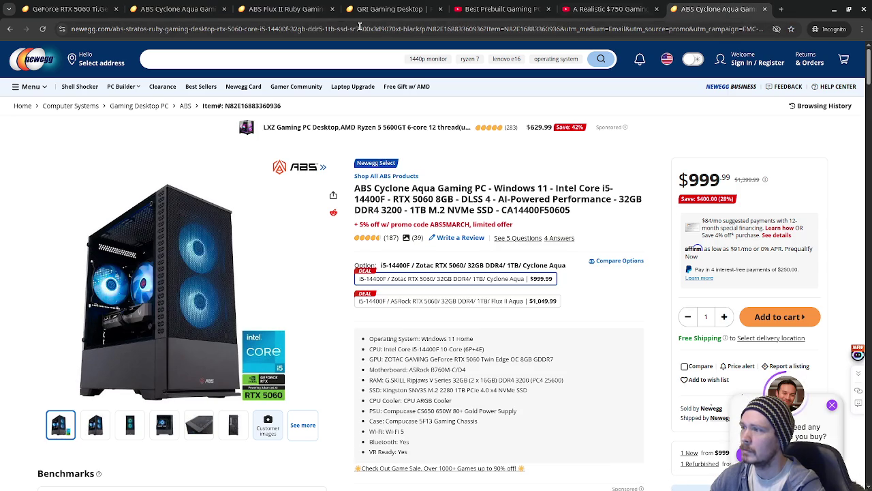
left_click(181, 9)
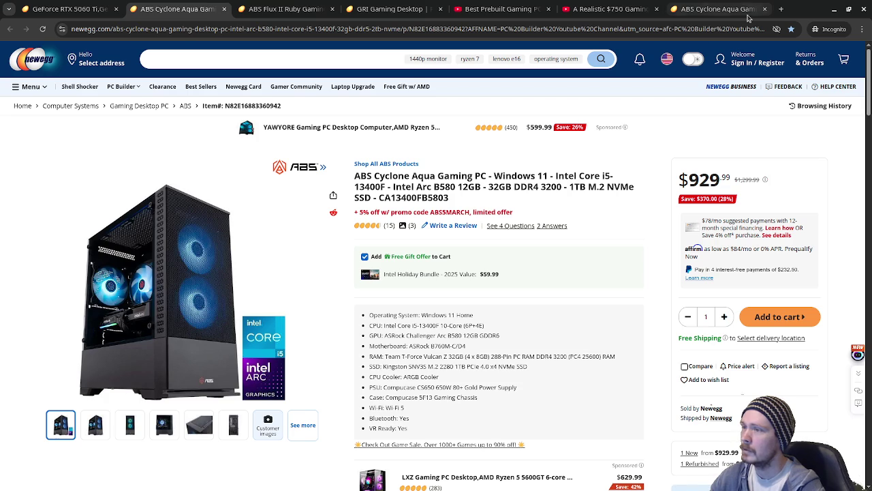
left_click(725, 15)
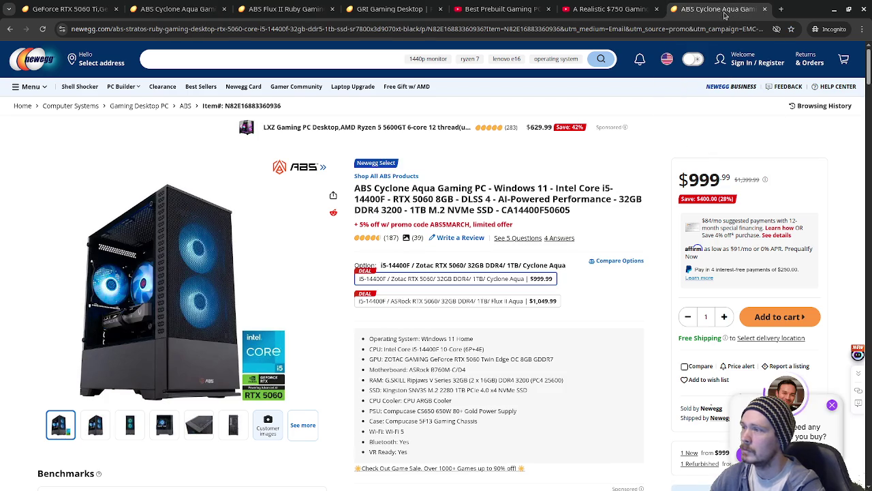
left_click(174, 11)
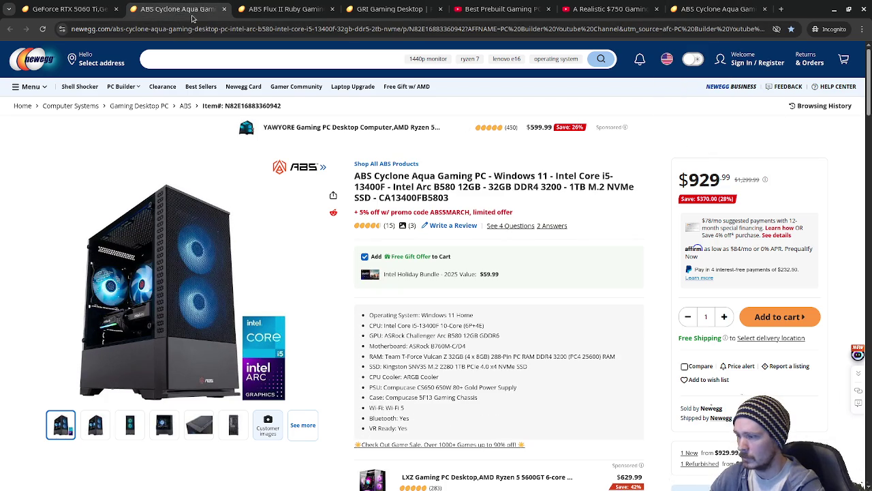
left_click(728, 6)
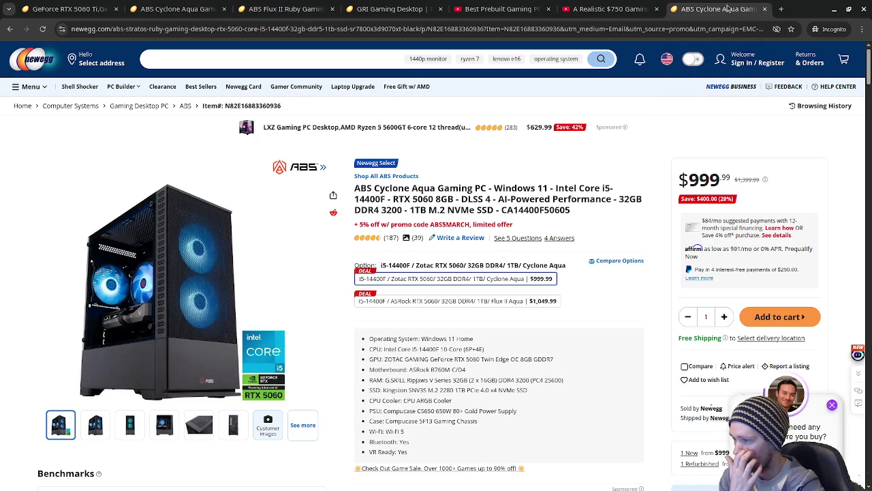
left_click(180, 9)
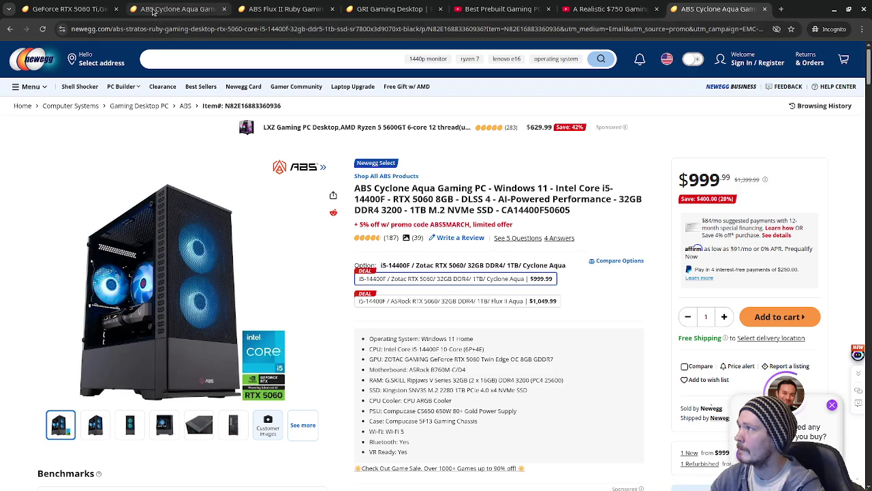
left_click(715, 8)
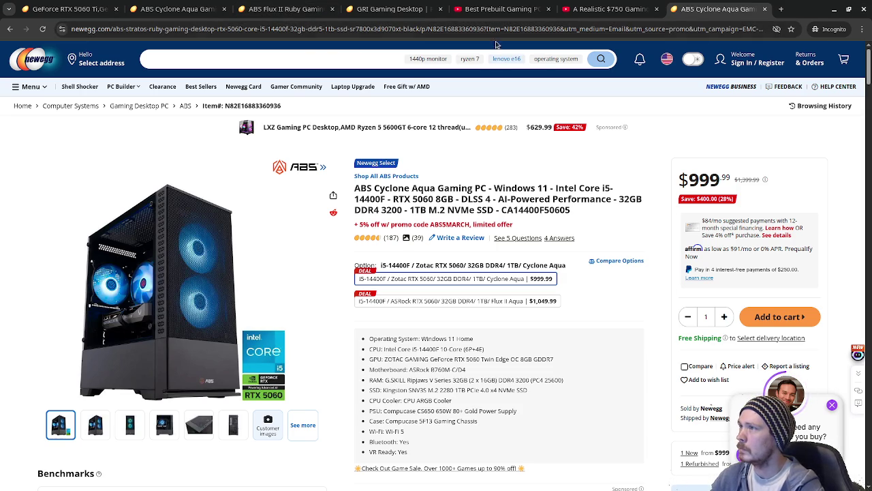
- Check the GRI Gaming Desktop against both Cyclone Aqua listings, ending on the RTX 5060 one
left_click(389, 11)
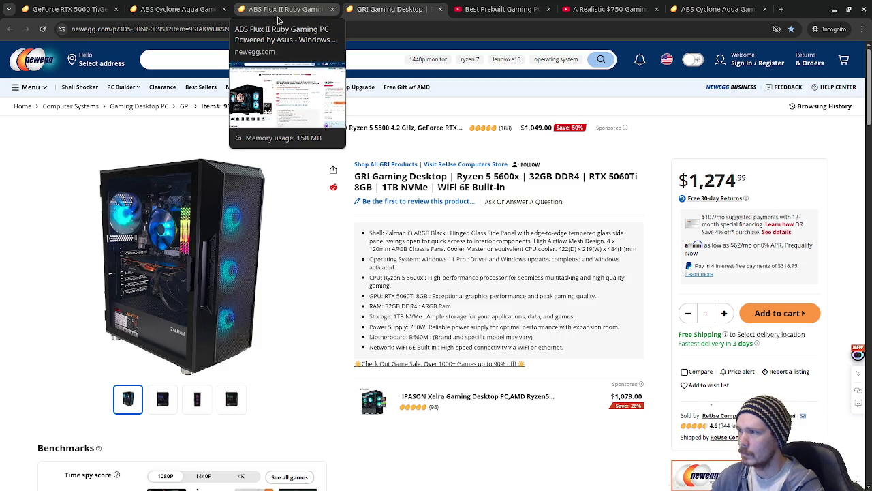
left_click(173, 5)
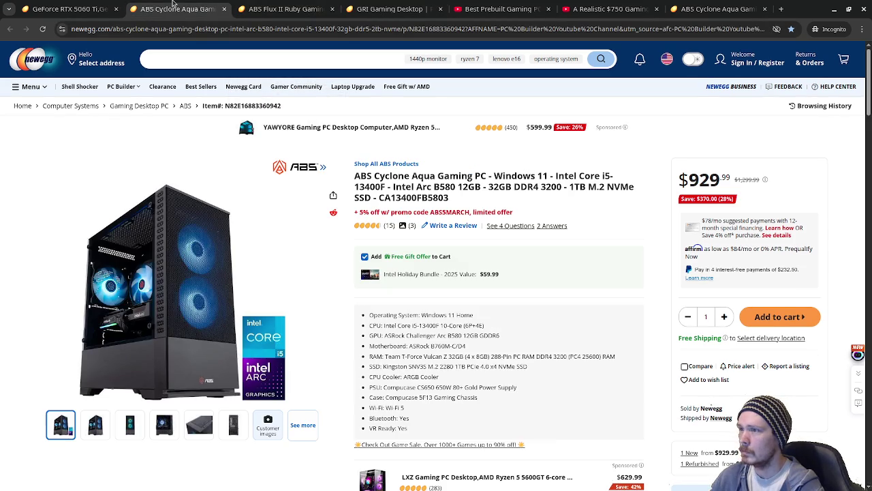
left_click(711, 8)
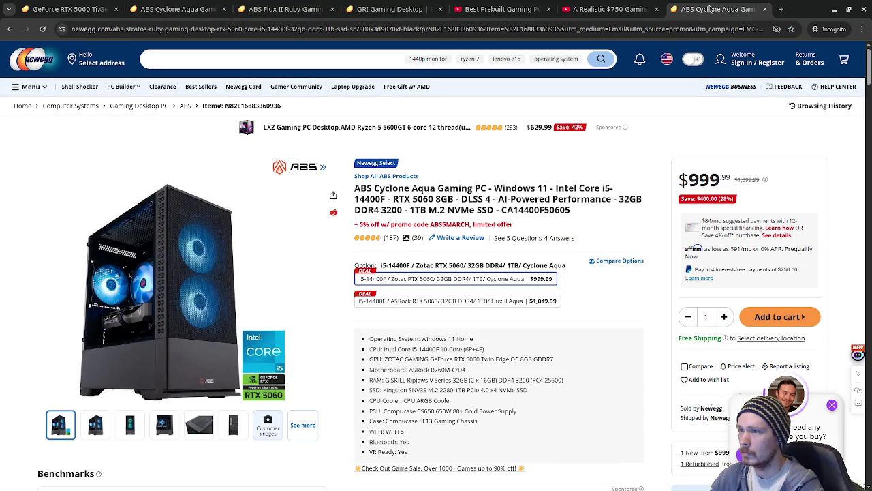
left_click(397, 9)
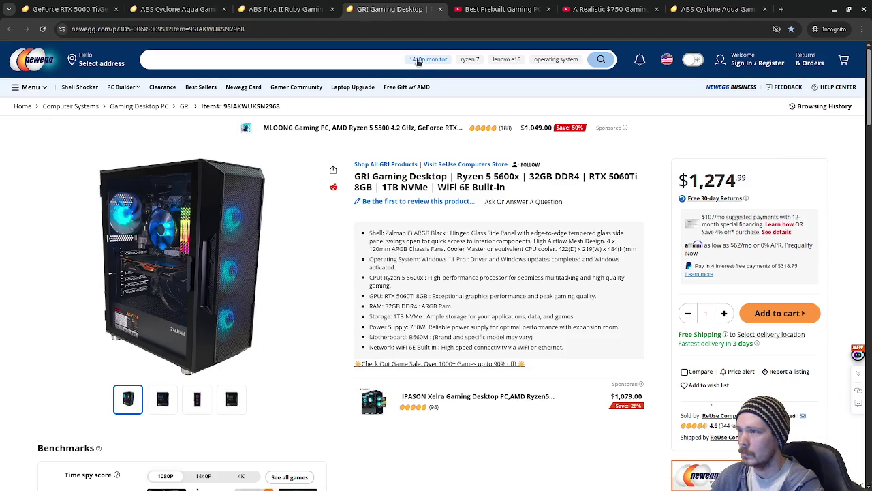
left_click(731, 12)
- Bookmark the $999.99 RTX 5060 Cyclone Aqua page into the 'new pc' folder
left_click(792, 28)
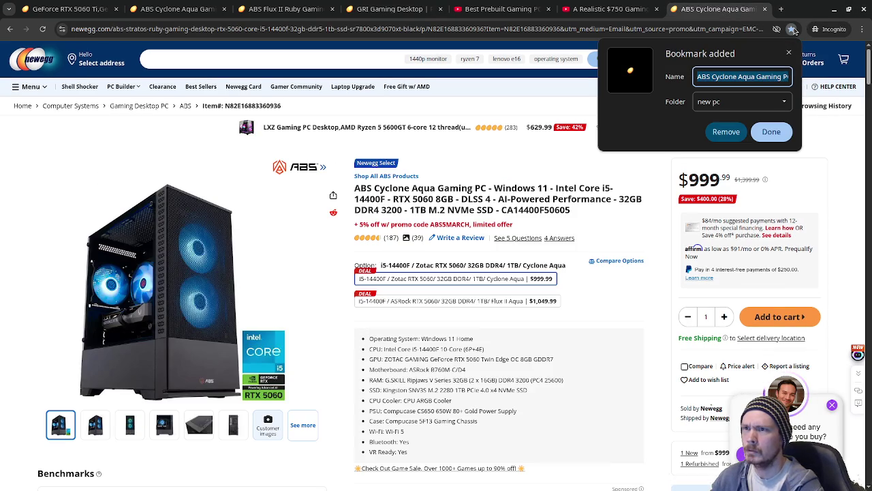
left_click(775, 132)
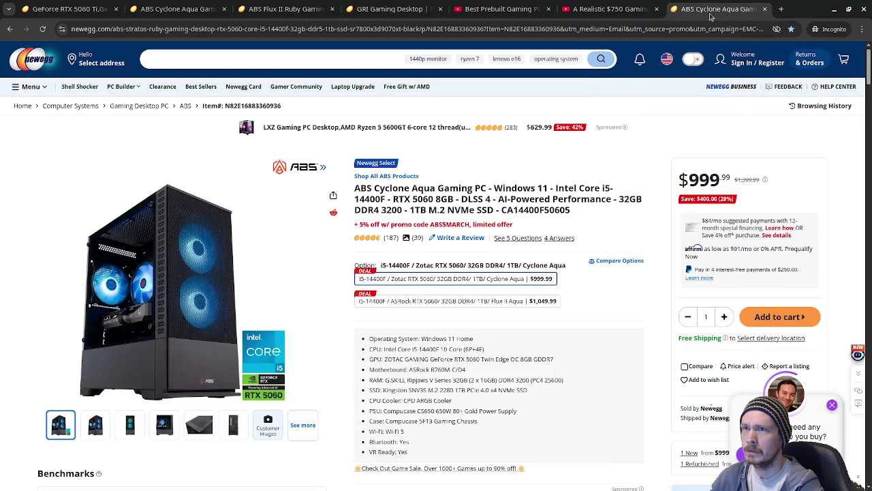
left_click(629, 6)
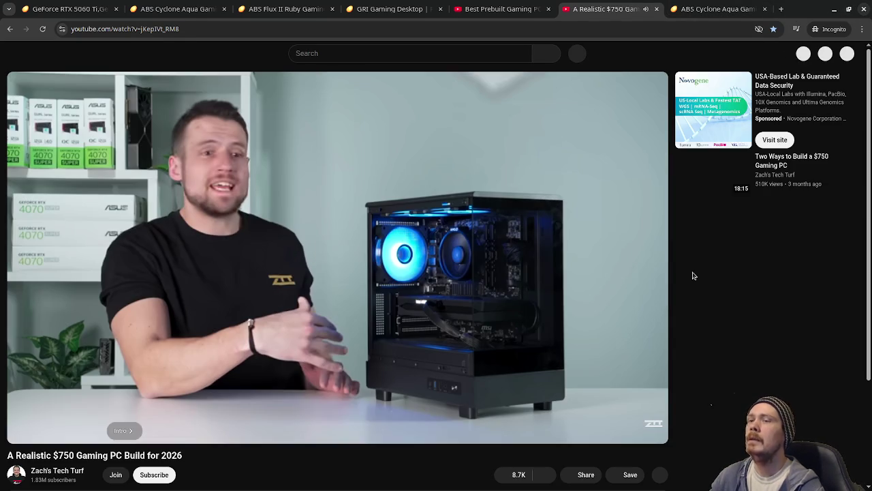
- Leave the $750 build video and return to the Godot editor showing item_inventory.gd
key("alt+Tab")
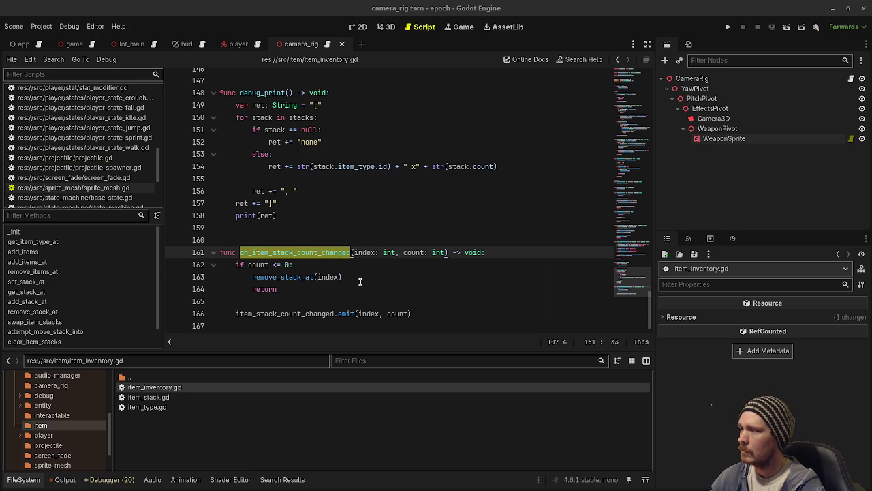
- Clear the search highlight in item_inventory.gd and scroll up
left_click(417, 265)
scroll(417, 264, "up", 10)
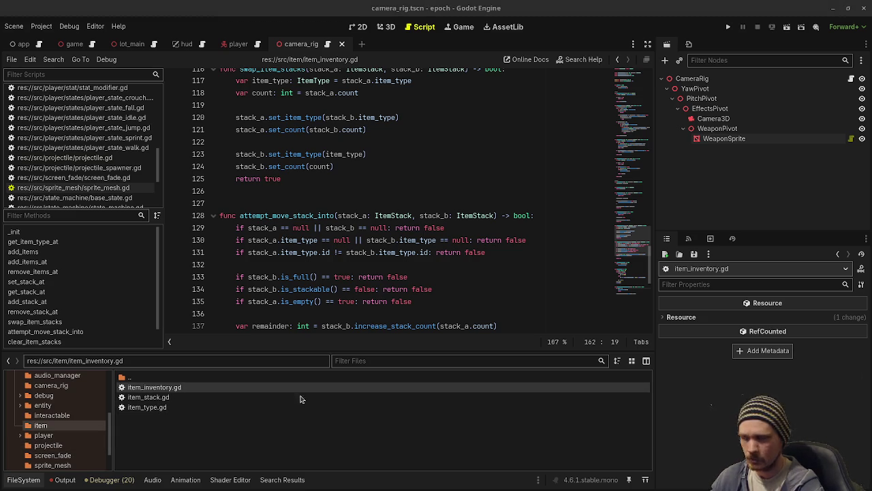
scroll(75, 419, "up", 5)
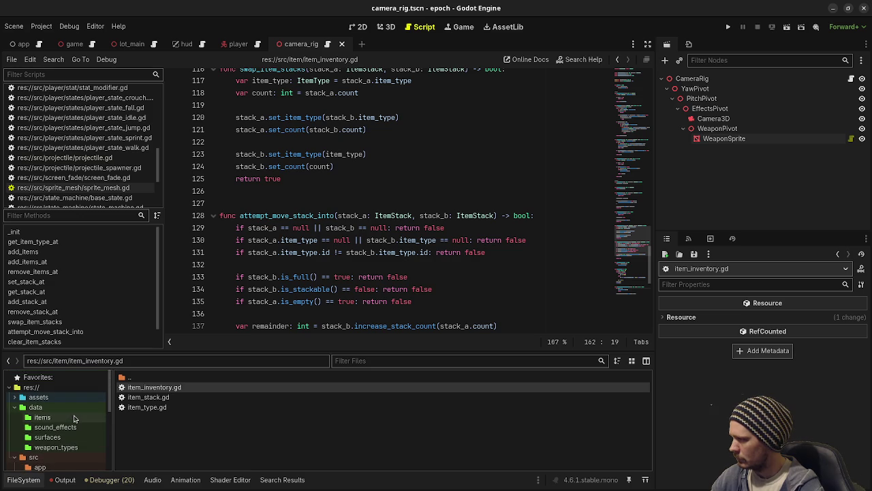
- Expand assets and open the textures folder in the system file manager
left_click(14, 397)
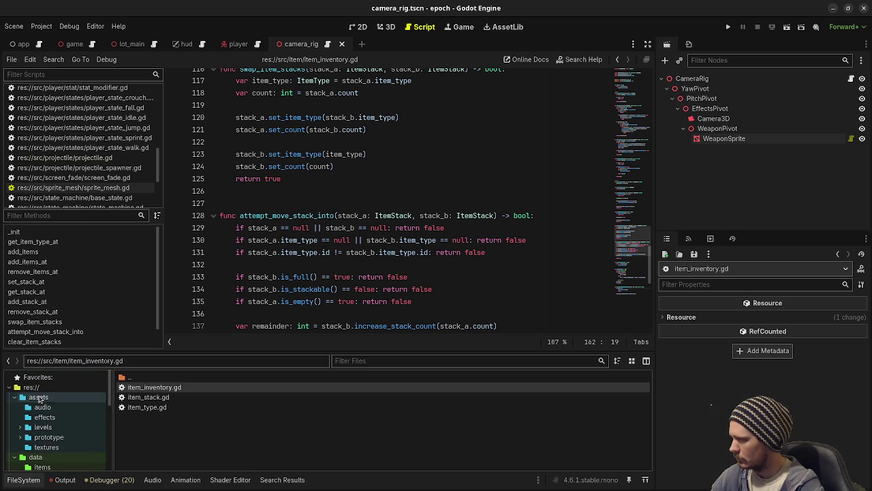
right_click(41, 397)
mouse_move(136, 329)
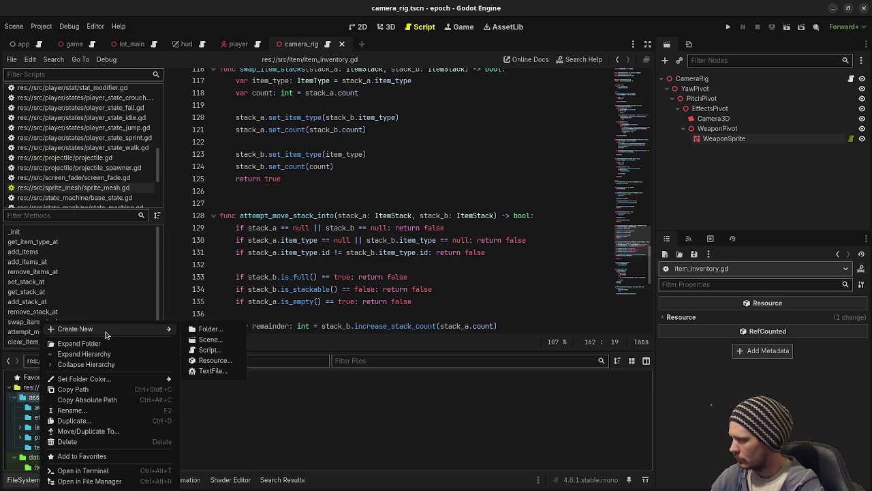
left_click(300, 436)
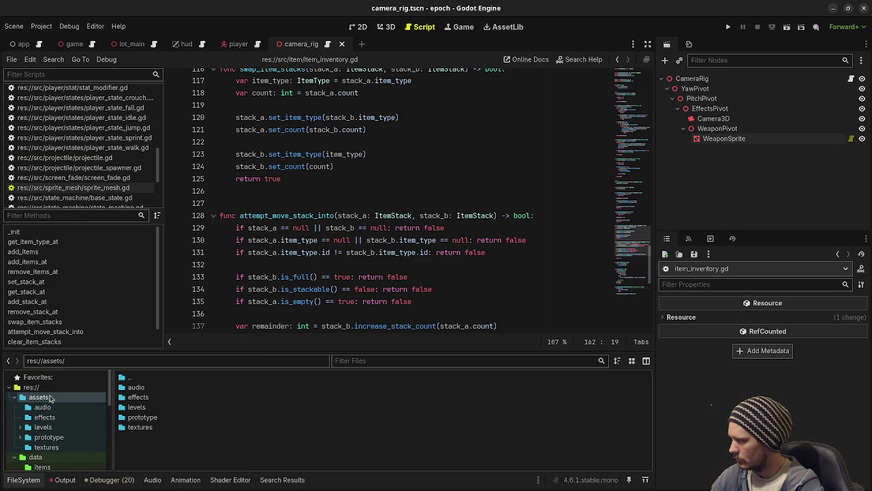
left_click(57, 448)
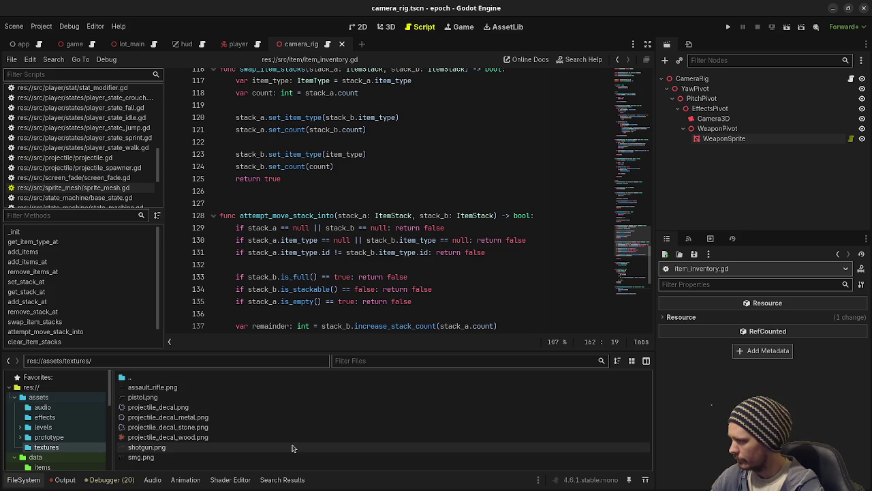
right_click(49, 450)
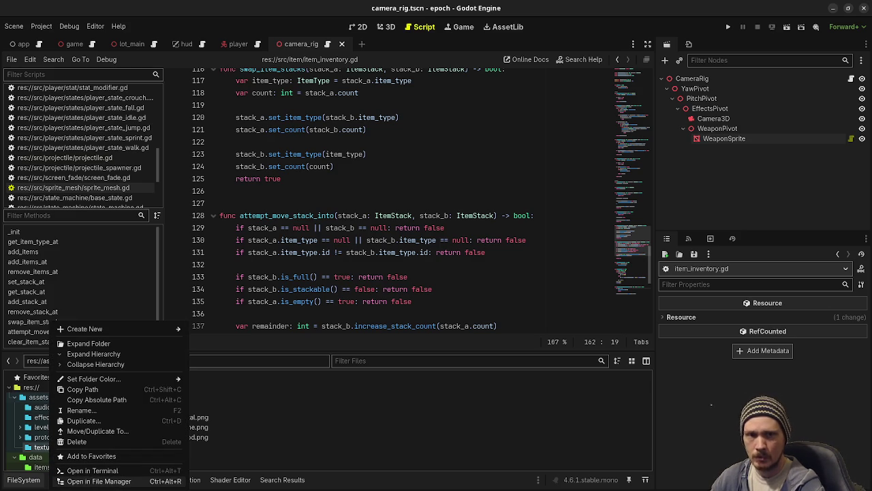
key("Escape")
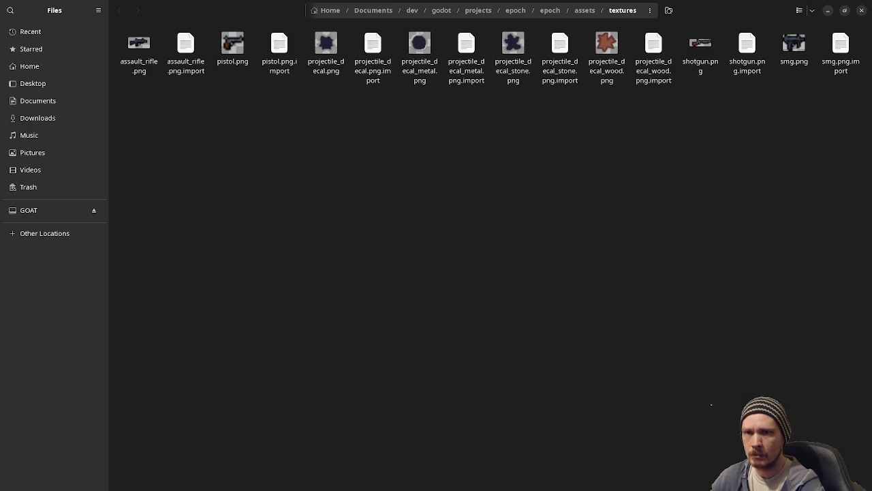
- Paste herb_icon.png, mushroom_icon.png and potion_icon.png into the textures folder and return to Godot
key("super")
key("super")
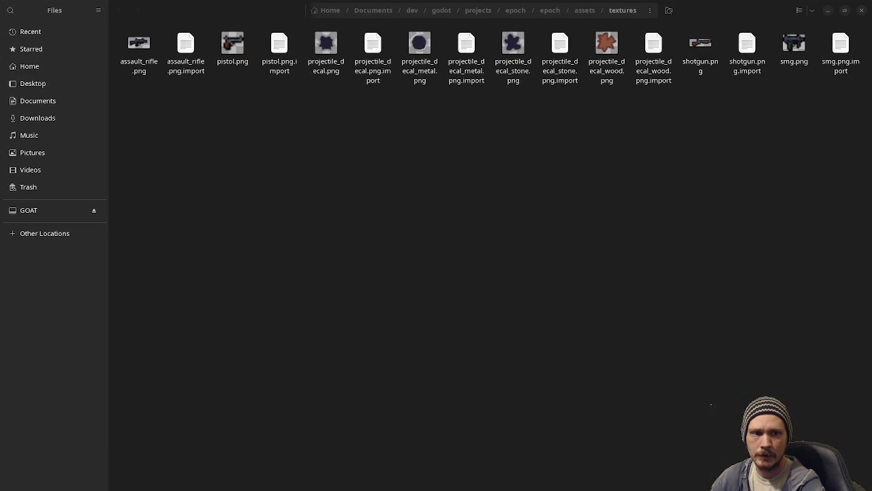
right_click(454, 197)
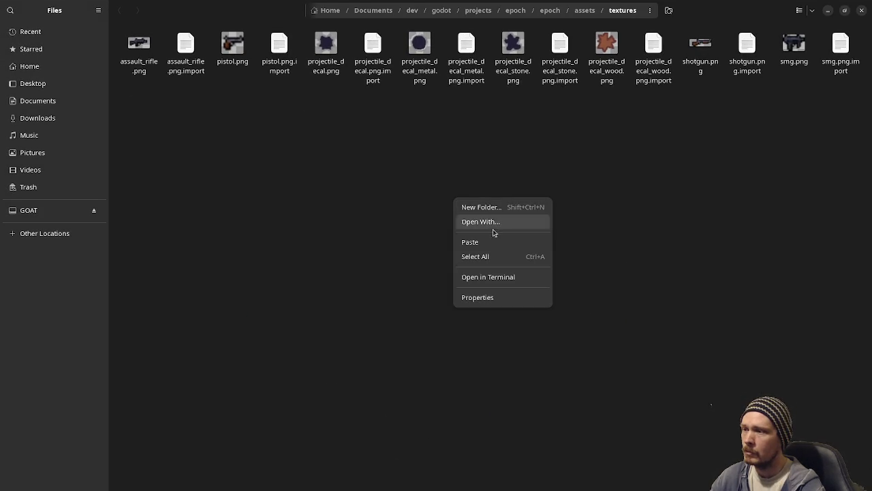
left_click(483, 243)
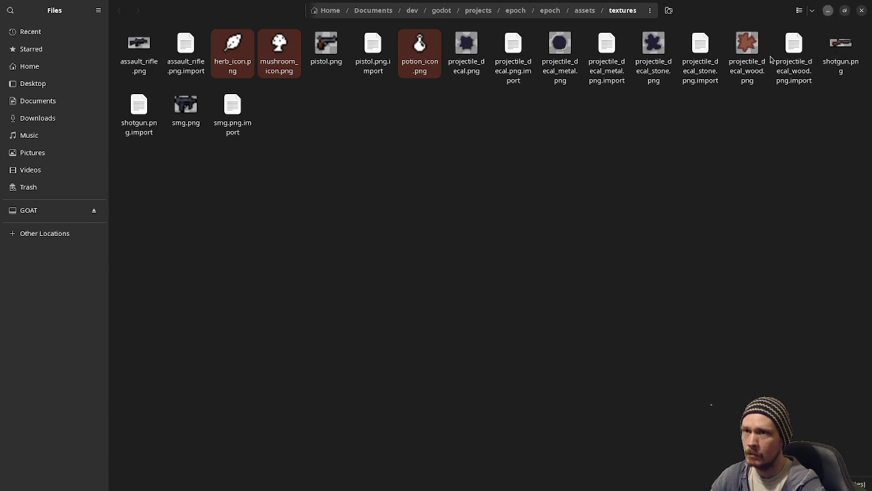
left_click(827, 10)
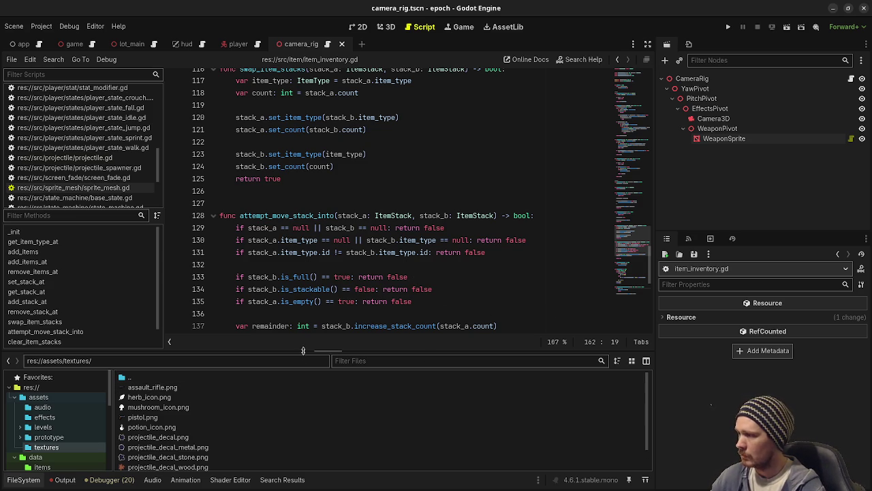
- Enlarge the FileSystem panel and select the herb item resource in the data items folder
left_click_drag(303, 351, 310, 282)
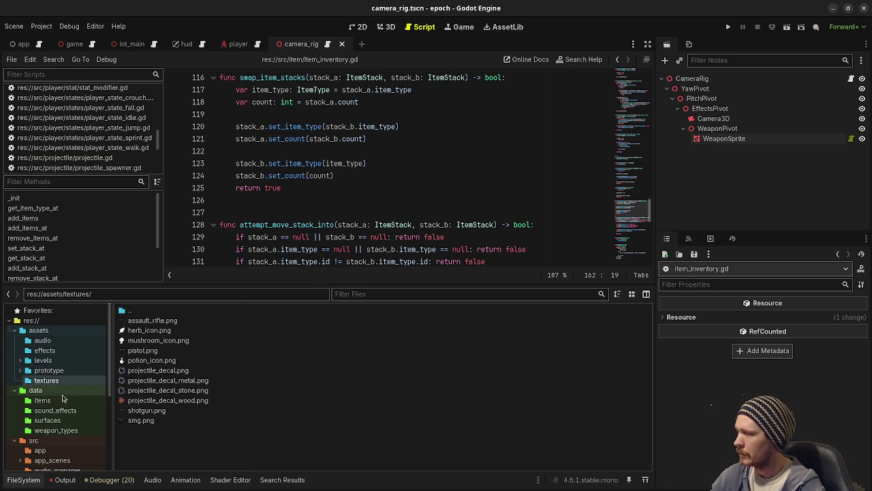
scroll(58, 452, "down", 3)
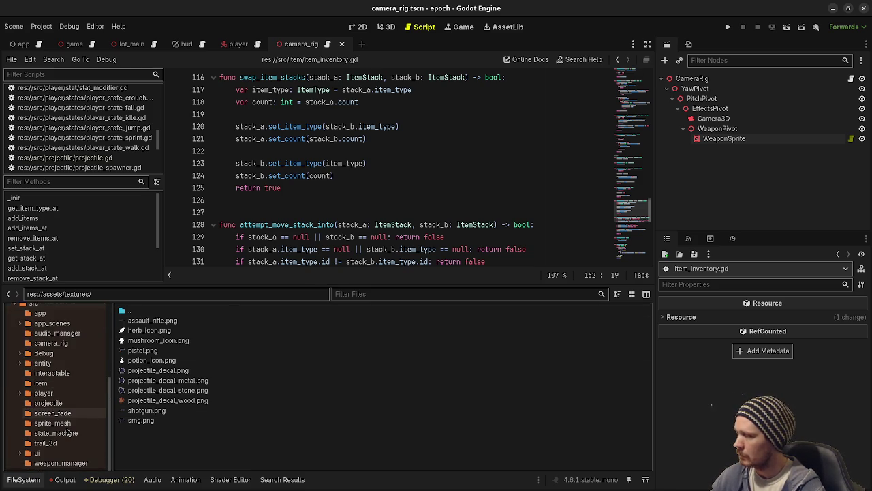
scroll(67, 432, "up", 5)
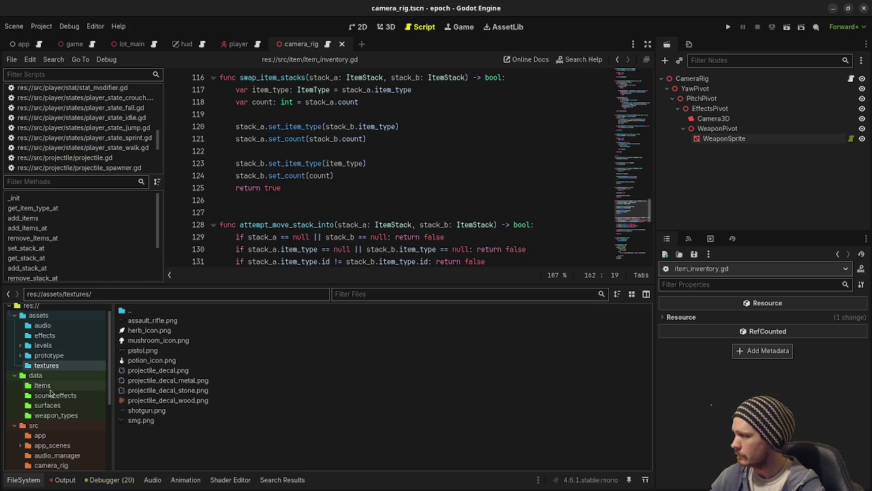
left_click(53, 386)
left_click(160, 328)
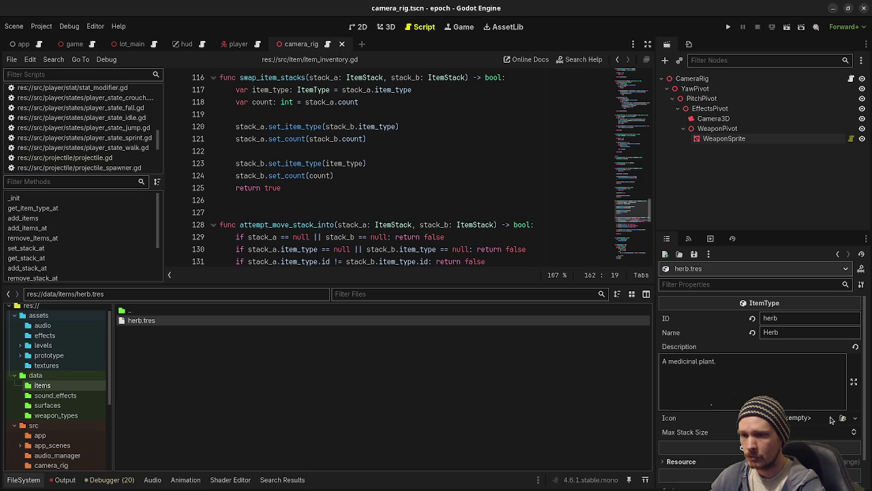
- Assign herb_icon.png as the herb's Icon and show the Output log's parse errors
left_click(842, 418)
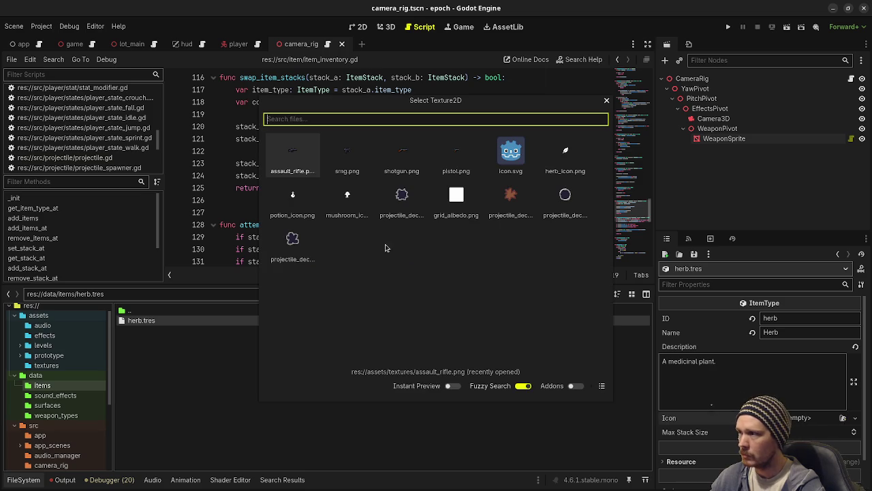
left_click(552, 167)
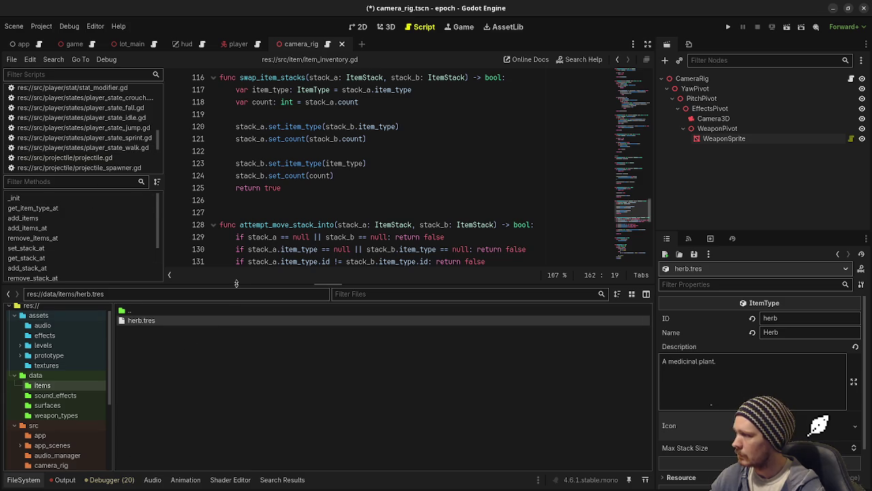
left_click_drag(235, 285, 235, 368)
left_click(62, 480)
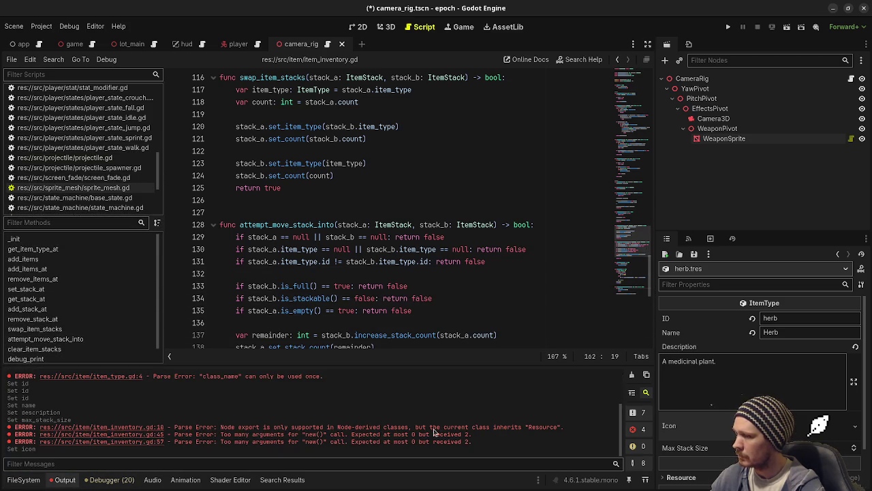
- Clear the Output log and switch to the player scene and its script
left_click(632, 375)
left_click(461, 212)
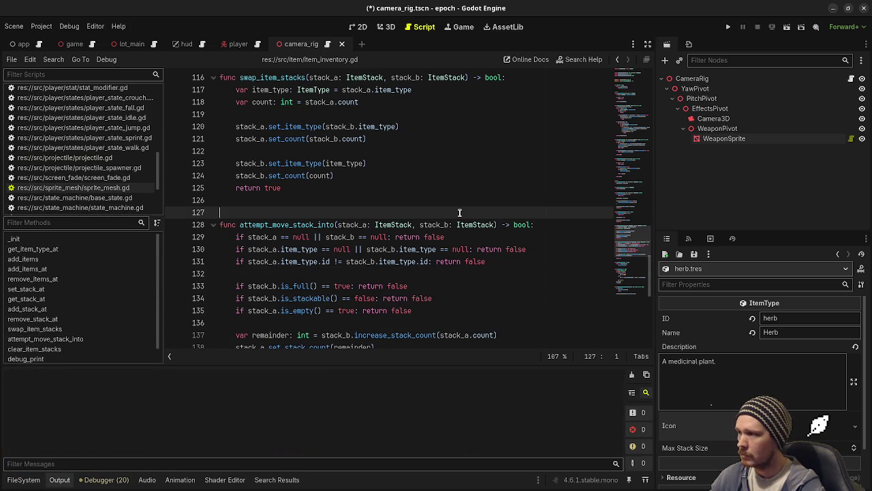
scroll(447, 246, "up", 20)
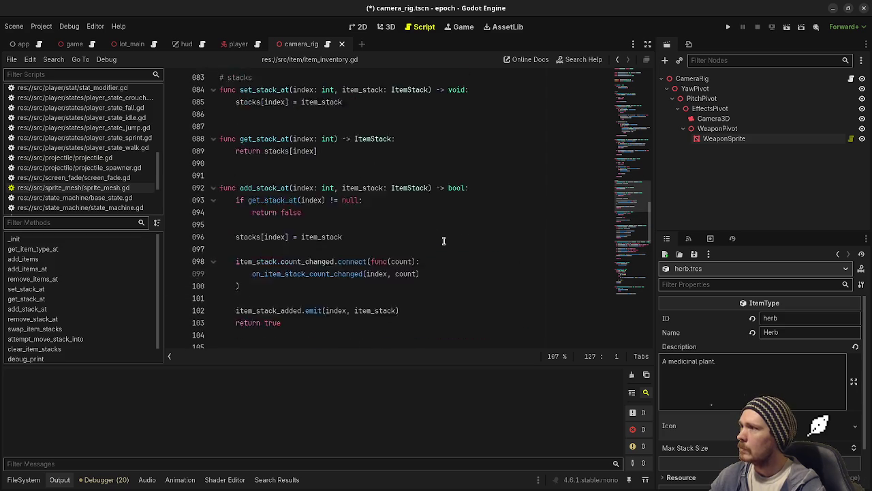
scroll(443, 241, "up", 16)
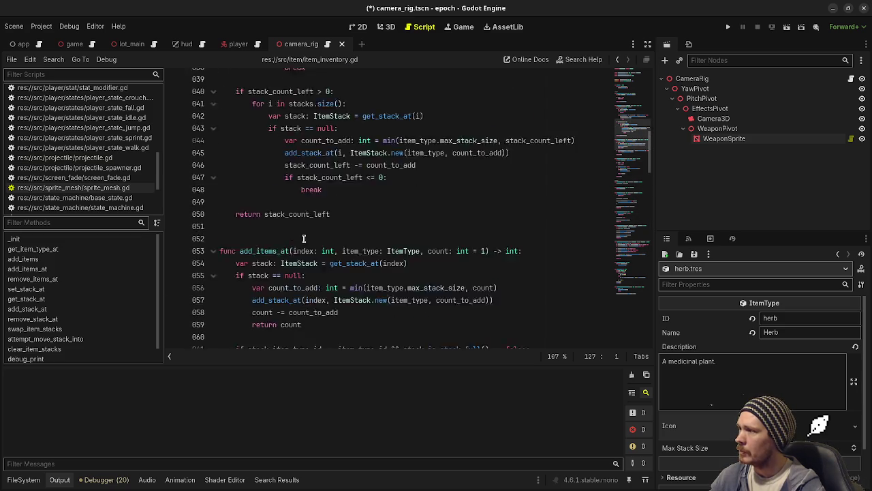
scroll(311, 249, "up", 3)
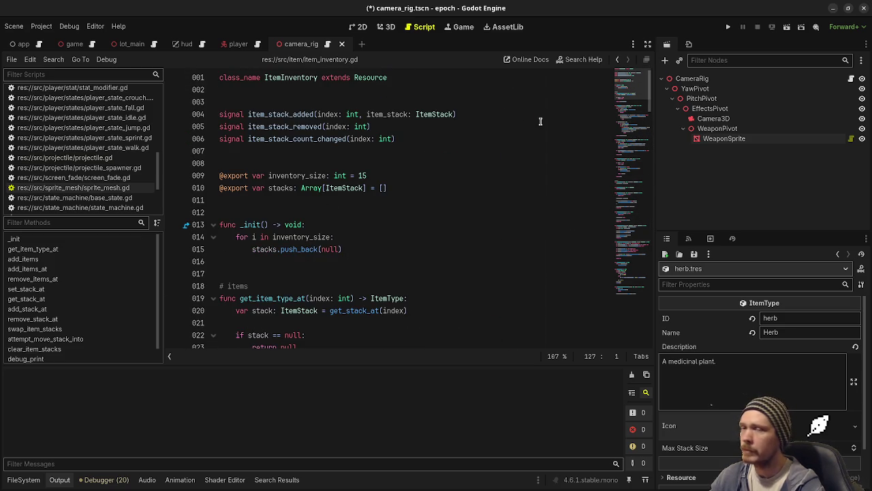
left_click(239, 44)
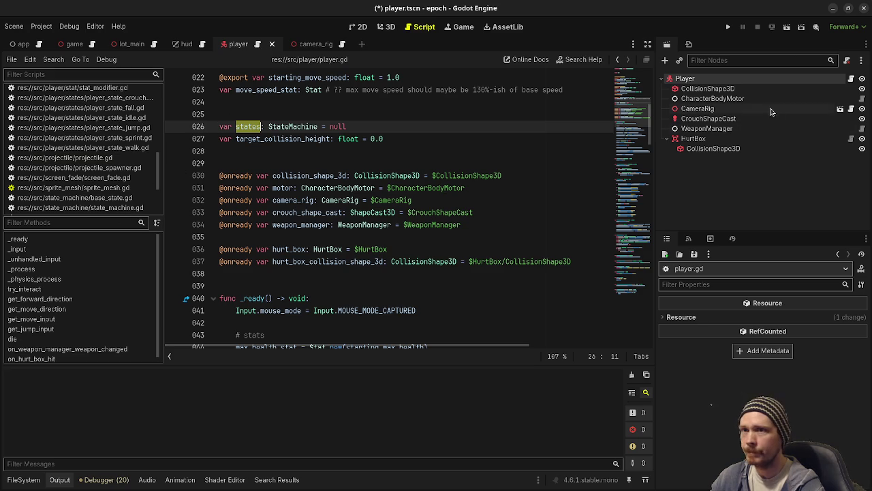
left_click(668, 139)
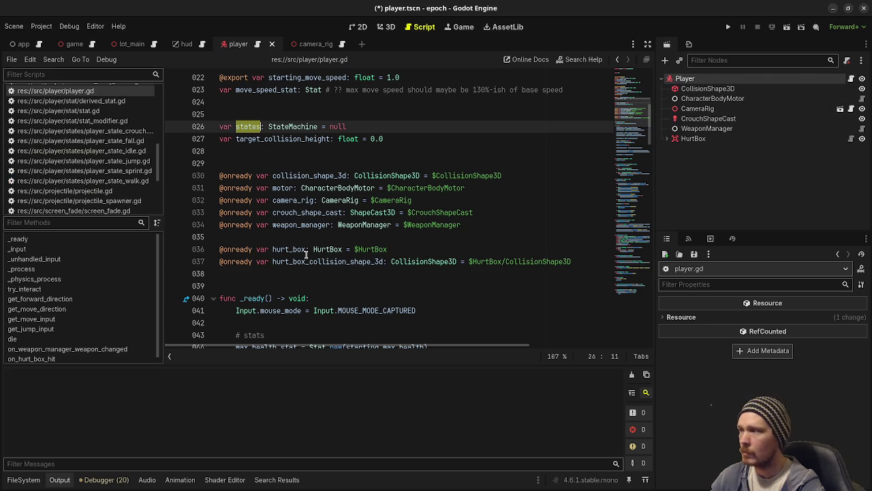
scroll(316, 244, "down", 1)
scroll(383, 218, "up", 3)
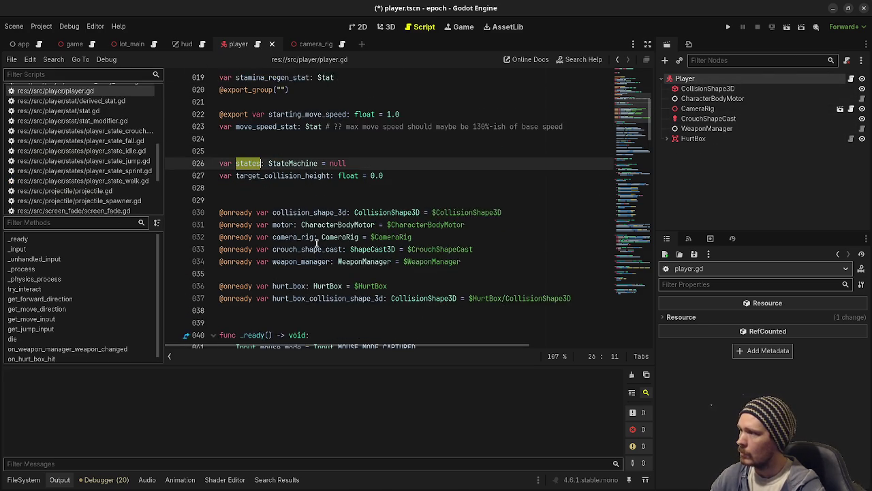
- Add 'var backpack_inventory: ItemInventory' below line 27 of player.gd and save
left_click(396, 212)
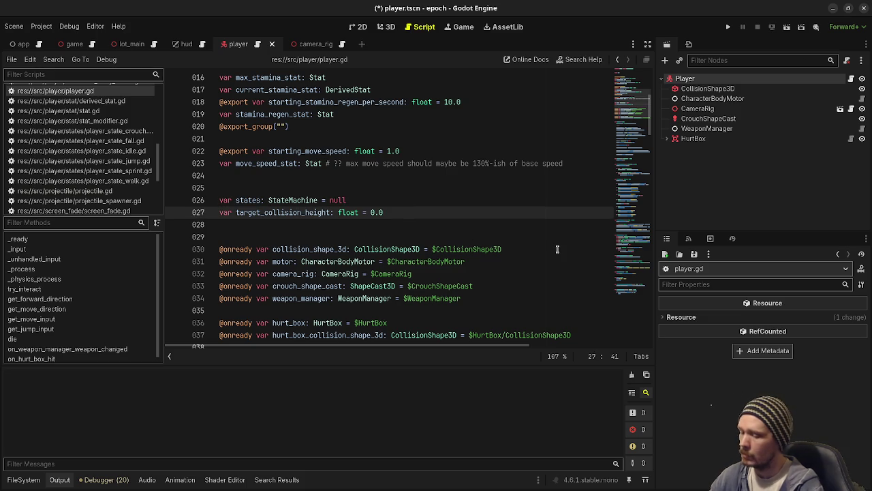
key("Return")
key("Return")
type("var")
type("item")
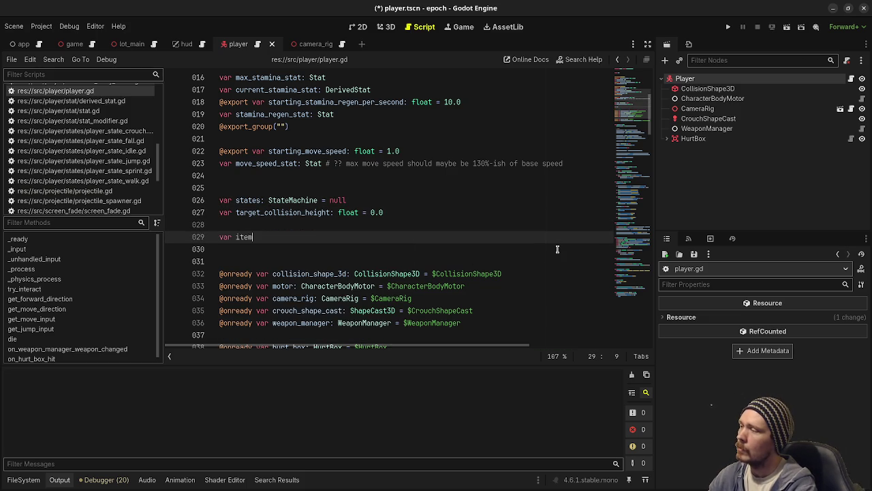
key("BackSpace")
key("BackSpace")
key("BackSpace")
type("backpack_inventory: Item")
key("Return")
key("ctrl+s")
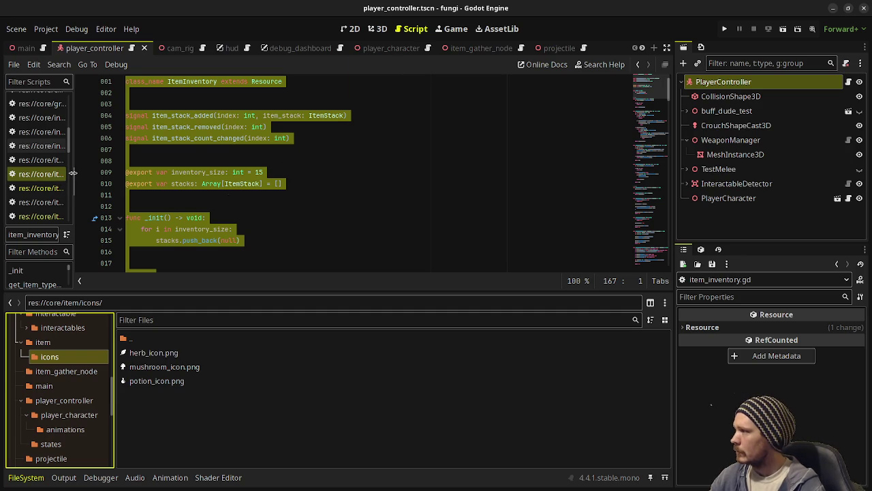
left_click_drag(75, 174, 195, 174)
scroll(107, 171, "up", 5)
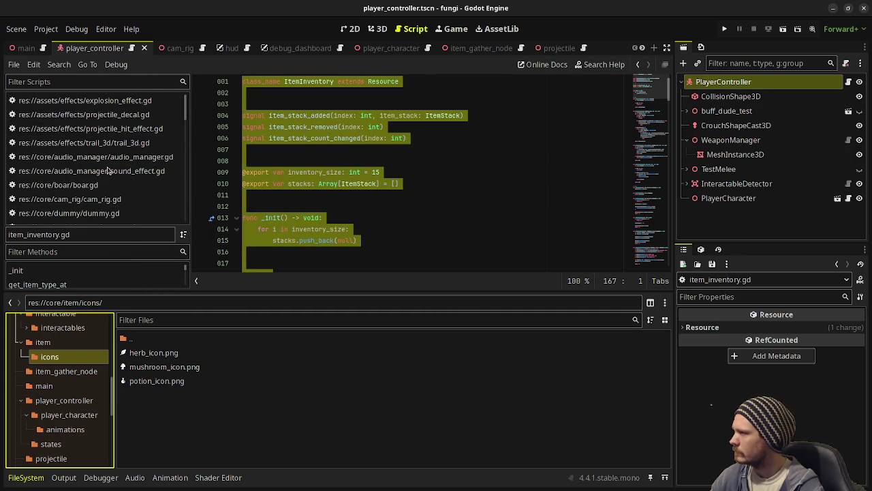
scroll(108, 170, "down", 8)
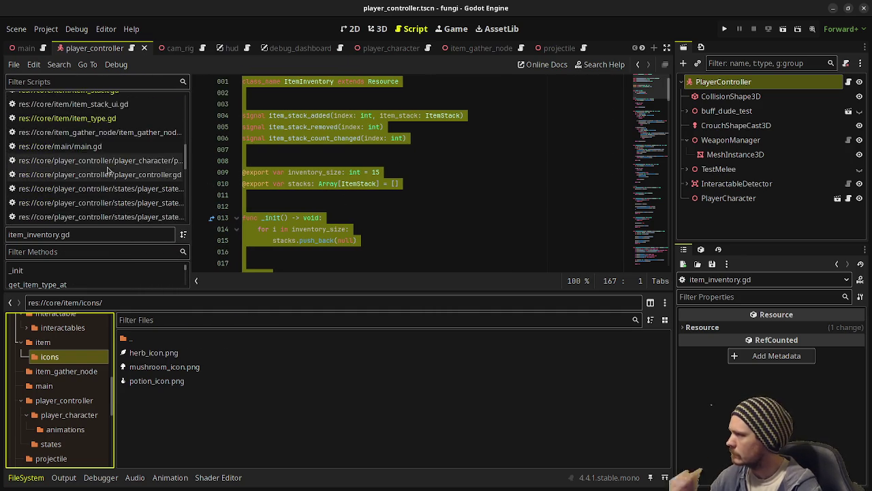
scroll(108, 170, "up", 2)
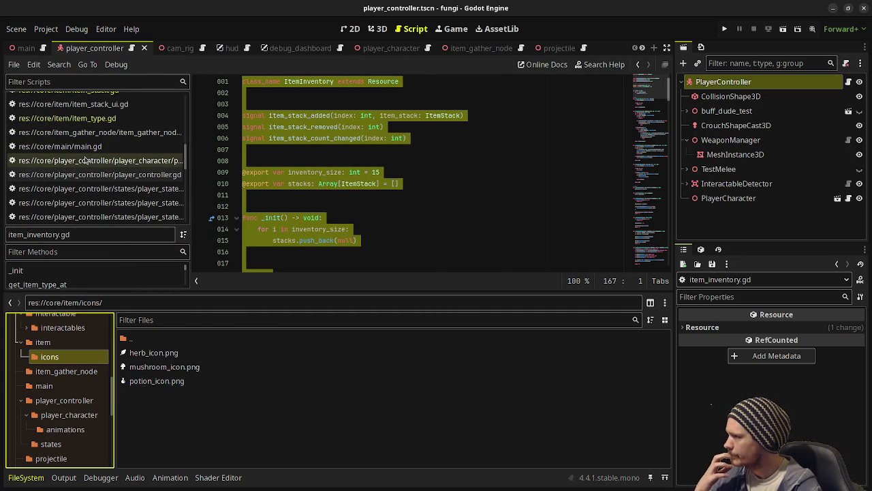
left_click(182, 160)
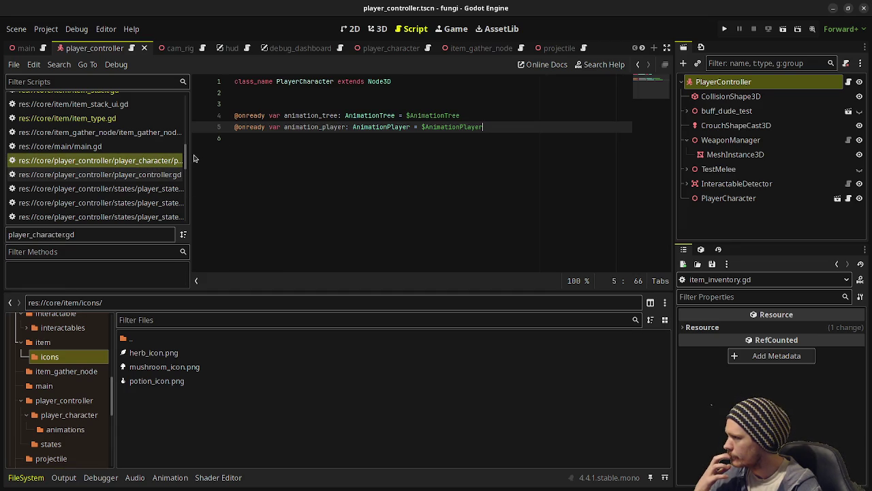
left_click_drag(189, 157, 238, 158)
left_click(160, 175)
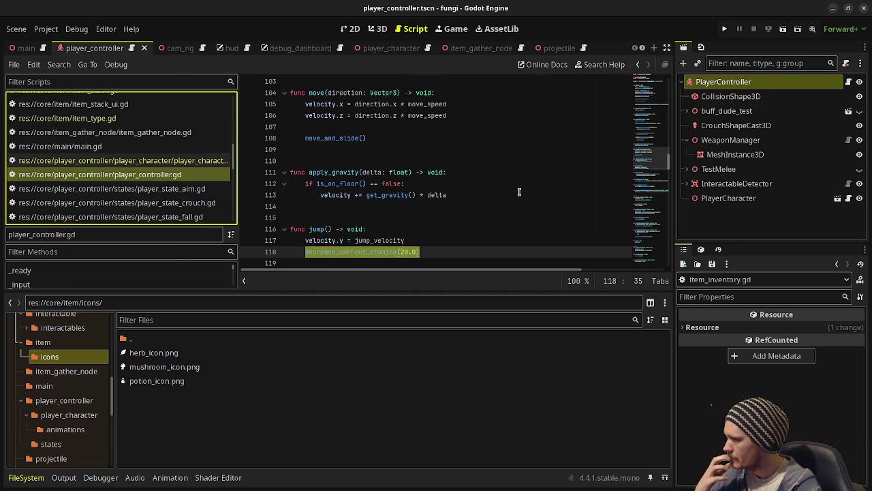
scroll(520, 192, "up", 20)
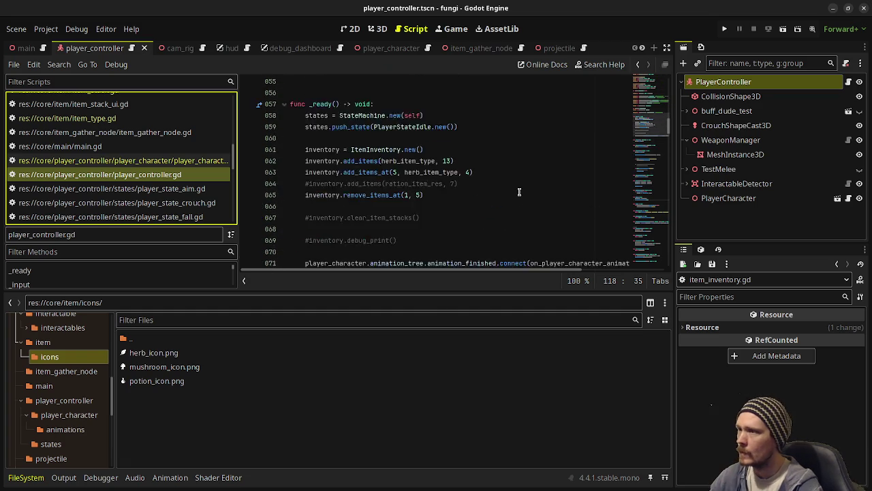
scroll(520, 192, "up", 4)
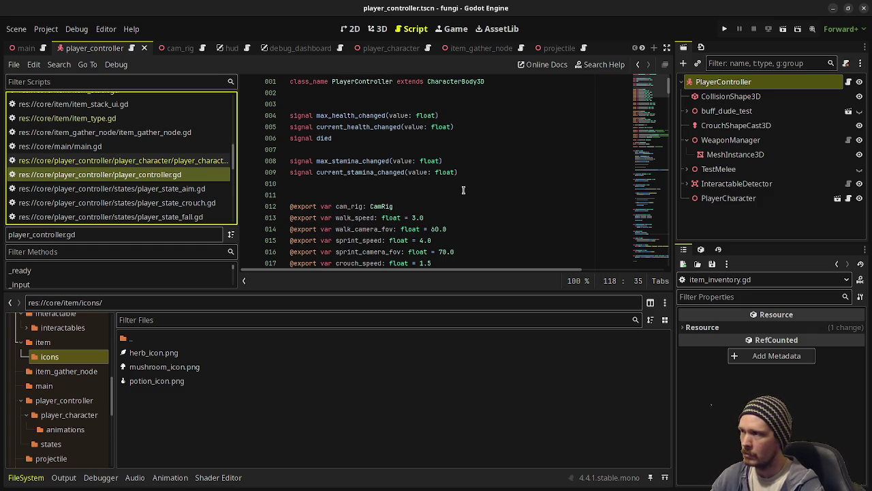
scroll(463, 190, "down", 4)
scroll(462, 191, "down", 5)
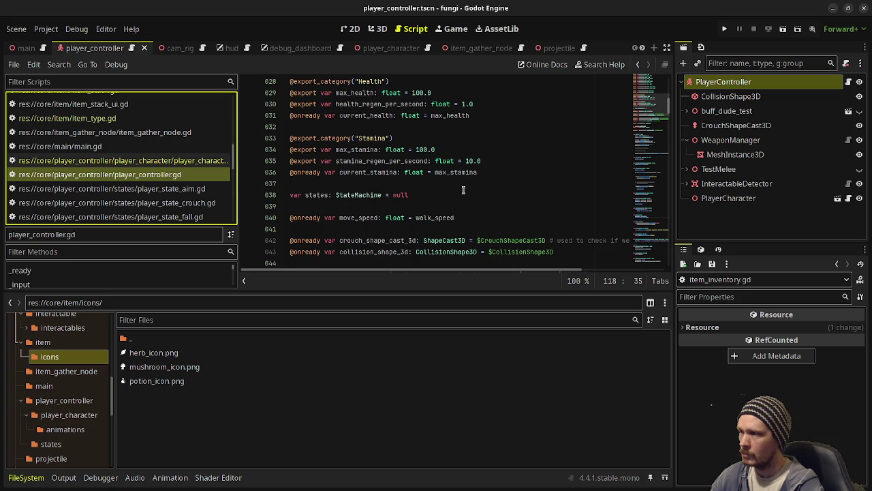
scroll(463, 191, "down", 4)
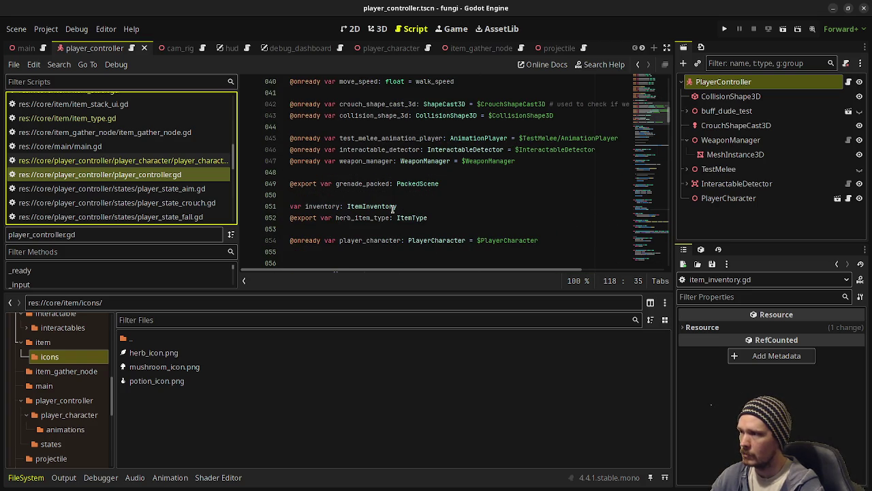
double_click(315, 206)
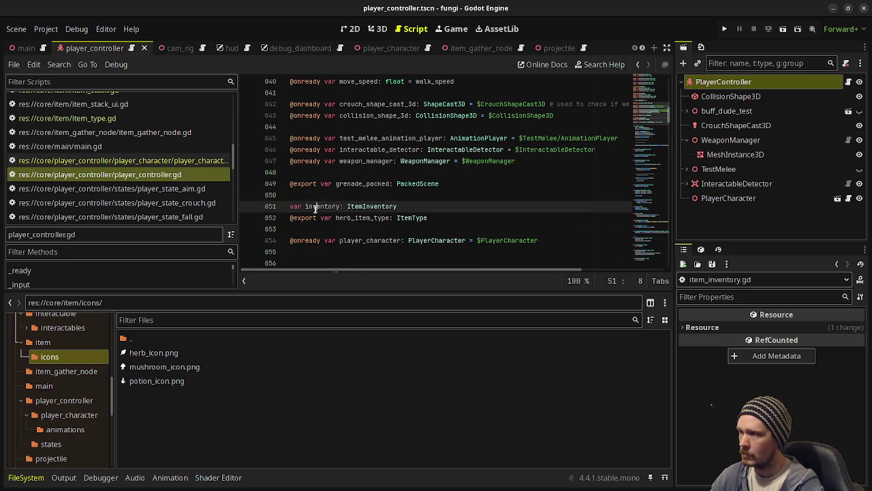
double_click(376, 218)
scroll(439, 146, "down", 2)
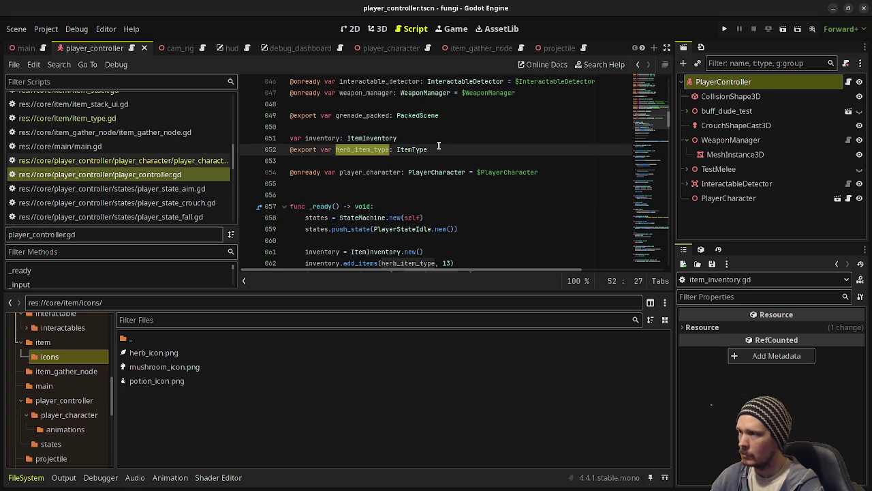
scroll(358, 218, "down", 2)
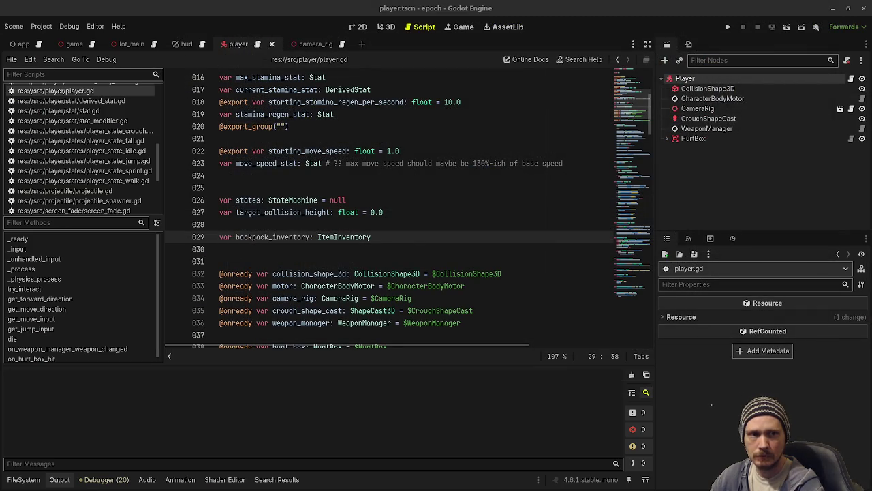
left_click(230, 199)
left_click(382, 237)
key("Return")
type("var")
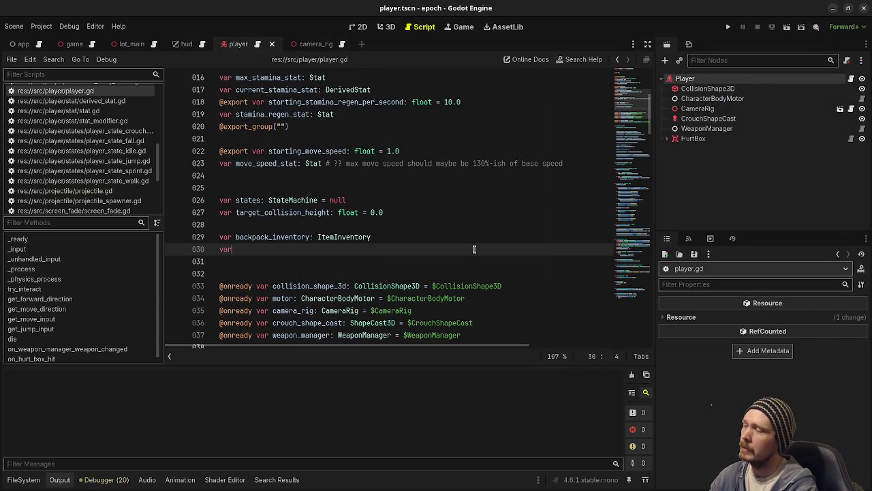
key("BackSpace")
key("BackSpace")
key("BackSpace")
type("@export herb_")
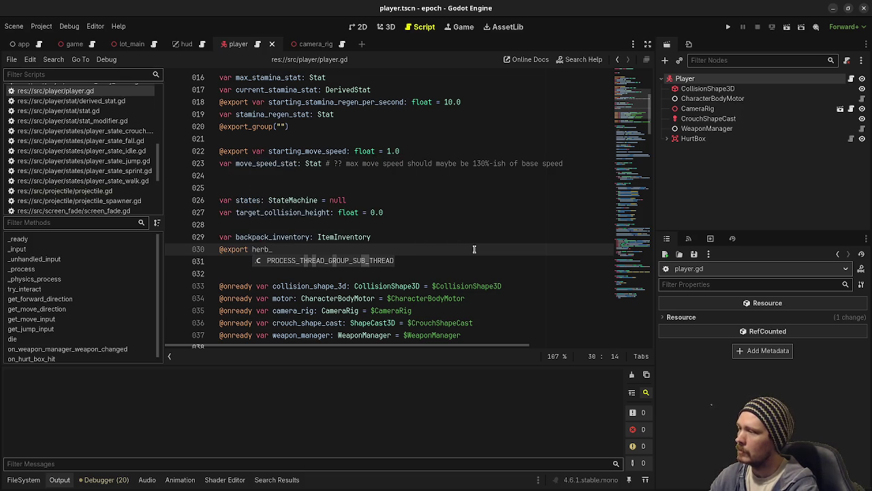
type("item_type: Item")
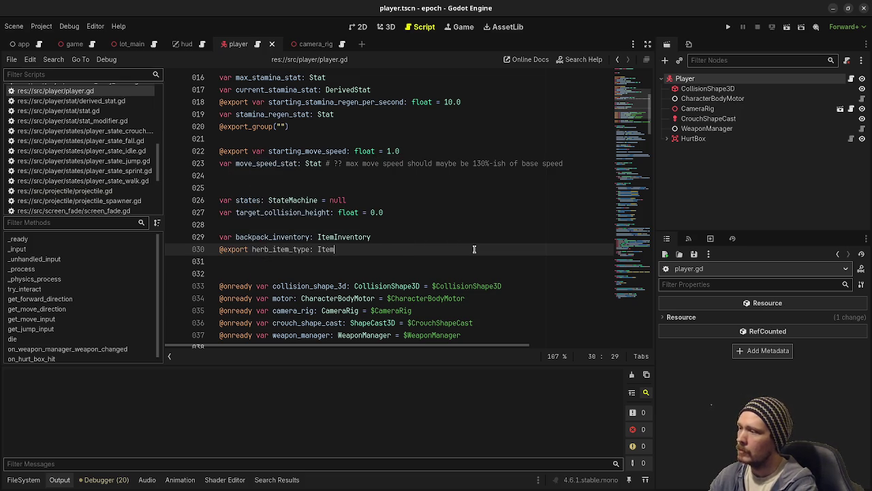
type("Type")
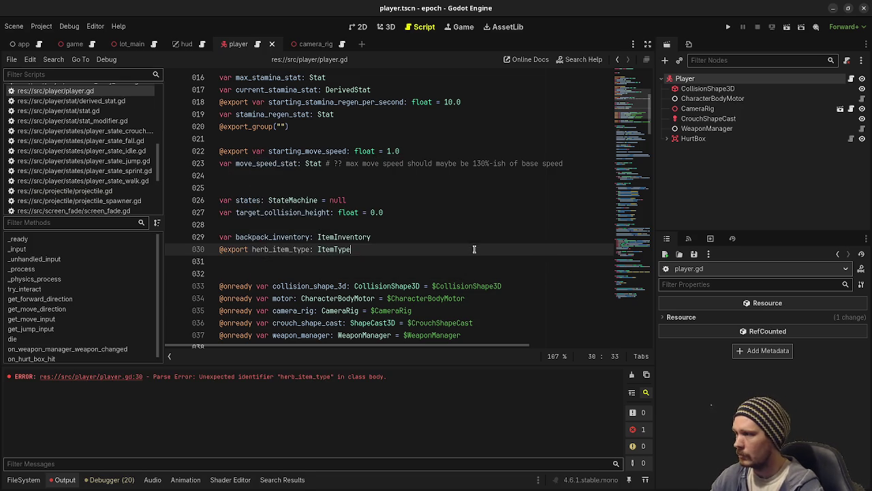
scroll(456, 233, "down", 3)
scroll(455, 234, "up", 1)
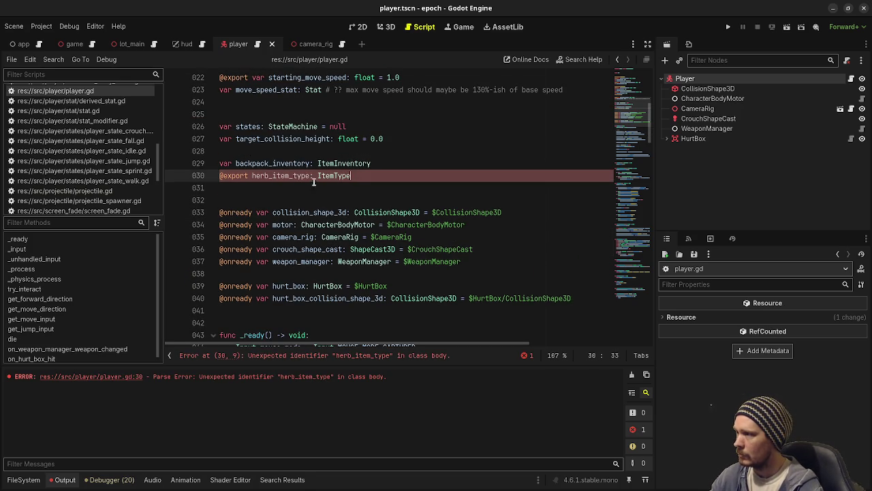
left_click(250, 176)
type("var")
left_click(287, 151)
scroll(390, 209, "down", 4)
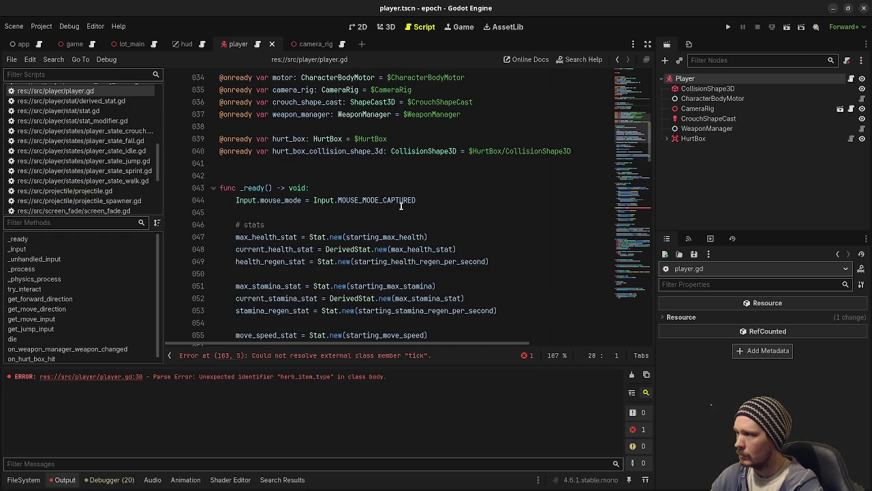
- In _ready, add 'backpack_inventory = ItemInventory.new()' below the mouse-mode line
left_click(496, 203)
key("Return")
key("Return")
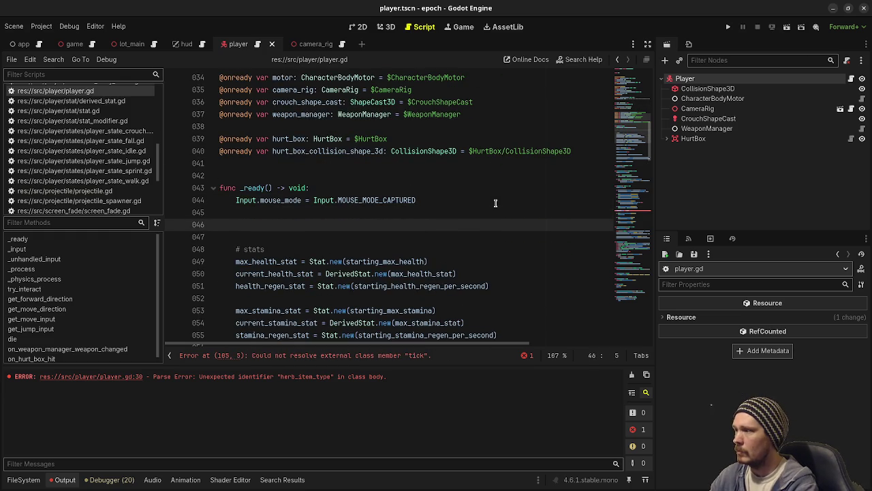
type("back")
key("Return")
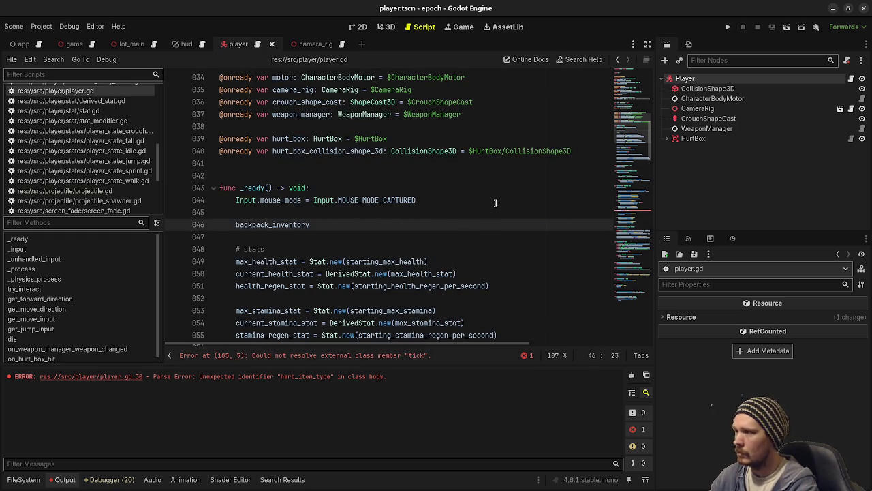
type(" = Item")
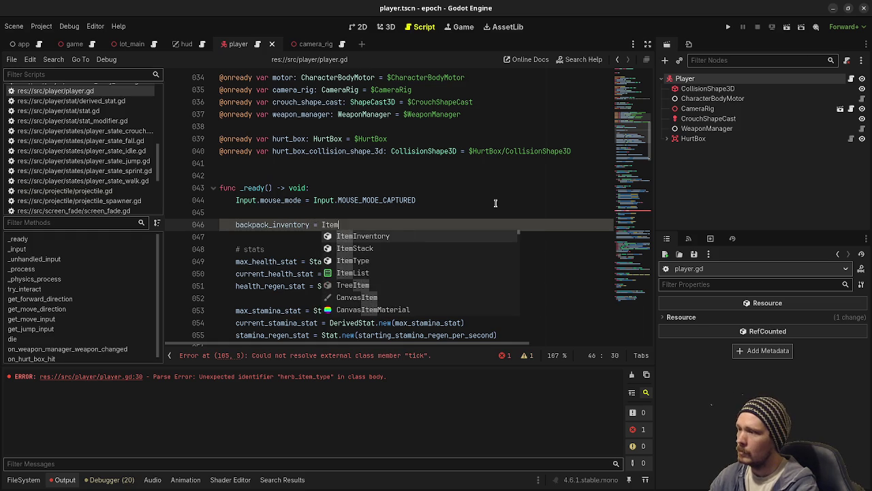
key("Return")
type(".new()")
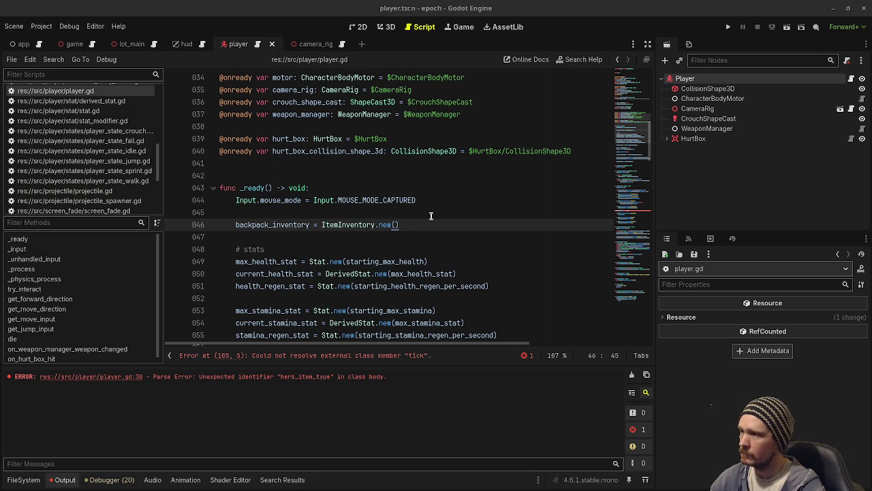
- Add a backpack_inventory.add_items(herb_item_type, ...) call on the next line and save
key("Return")
type("bac")
key("Return")
type(".a")
key("Return")
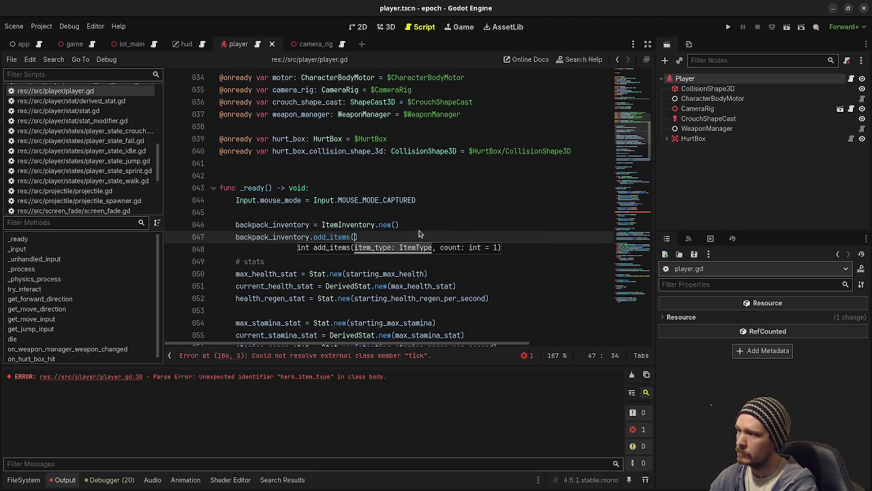
type("herb_item_ty")
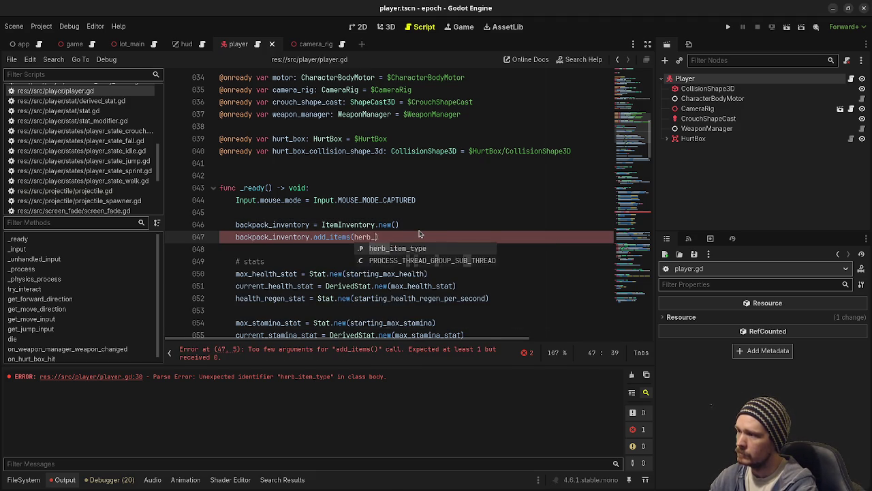
key("Return")
type(", ")
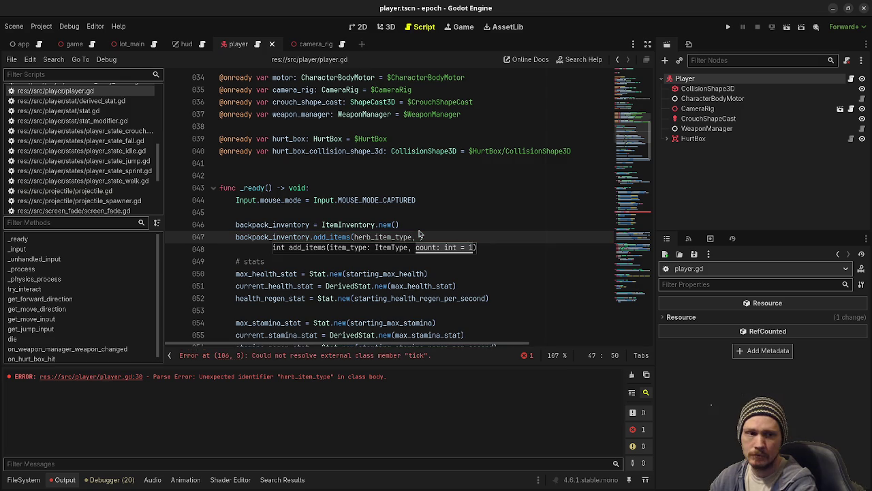
type("5")
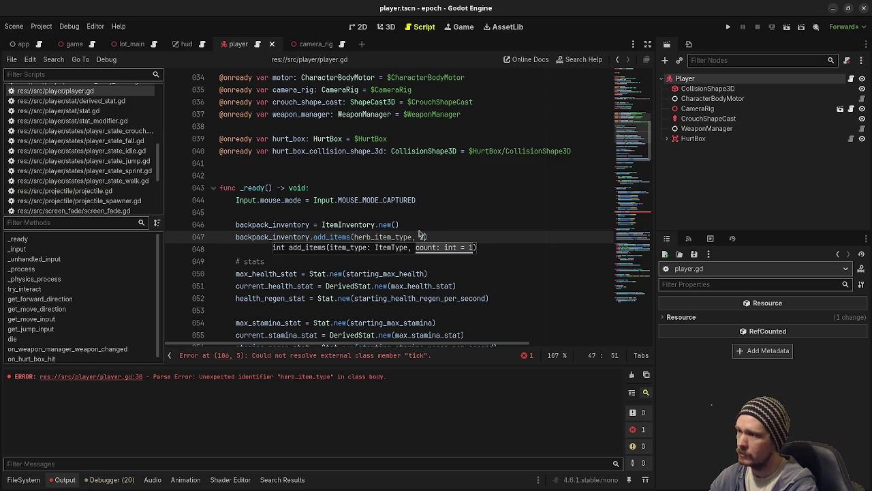
key("BackSpace")
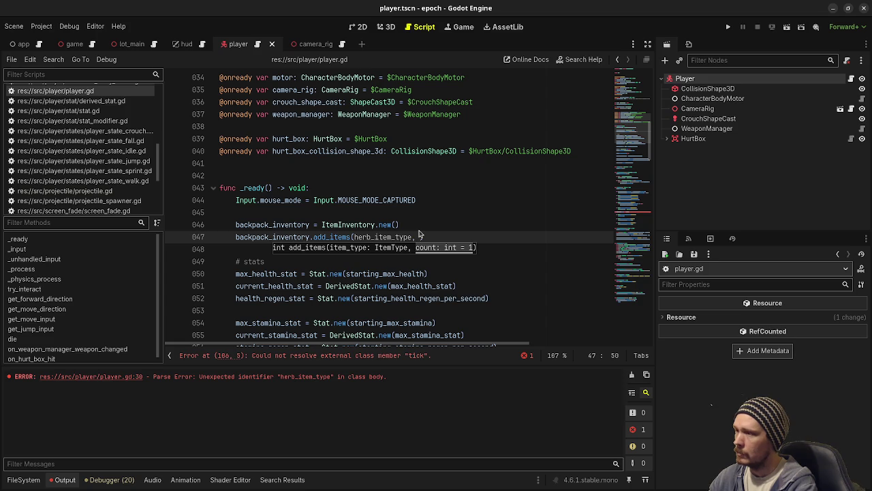
type("4")
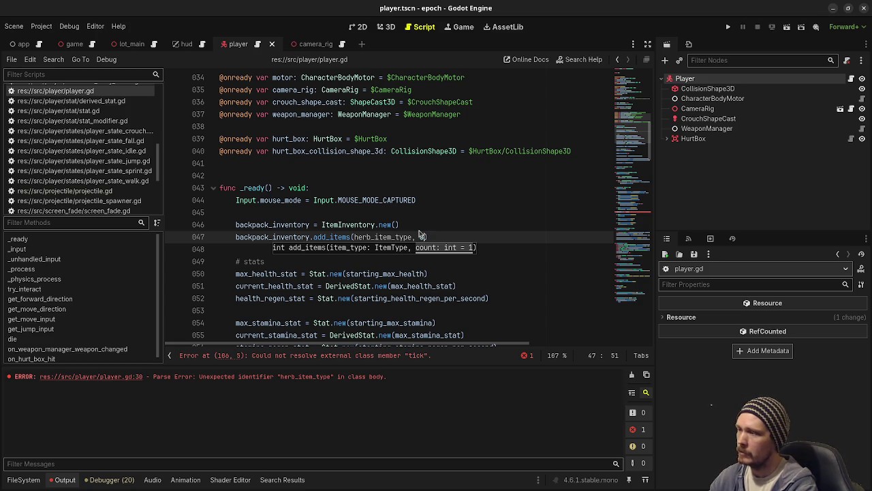
type(")")
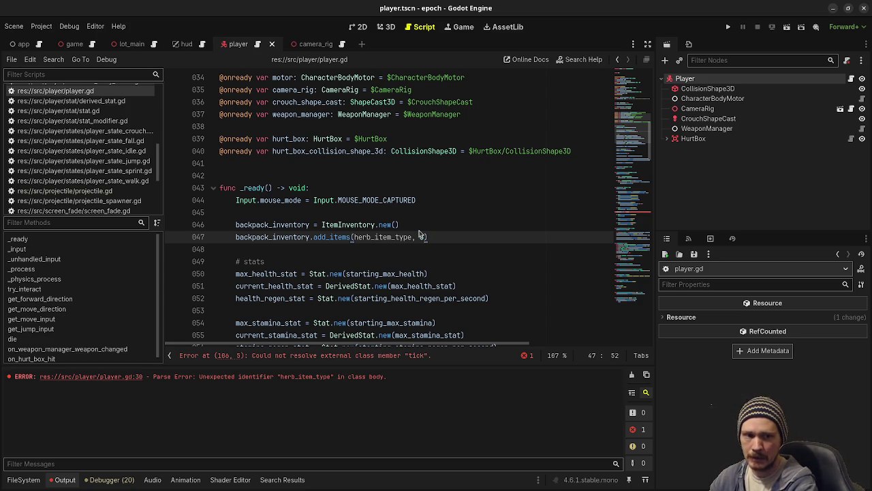
key("ctrl+s")
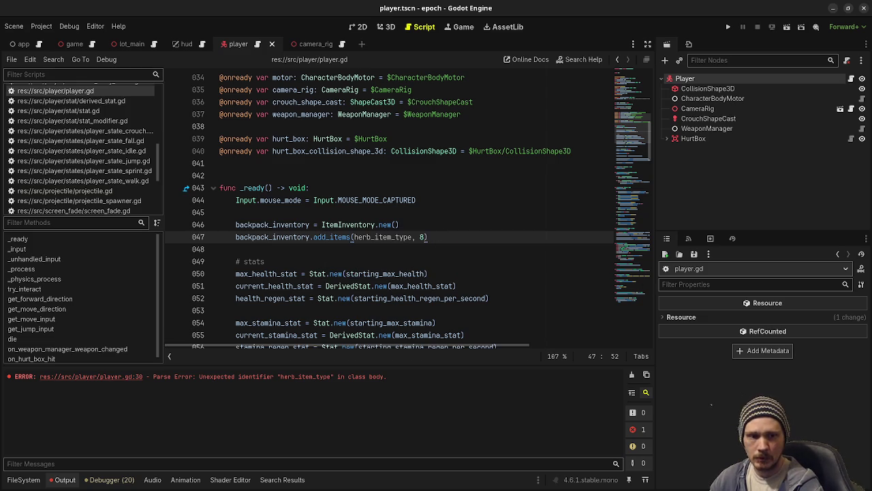
- Add a backpack_inventory.debug_print() call below it and save again
key("Return")
key("Return")
type("backpa")
key("Return")
type(".de")
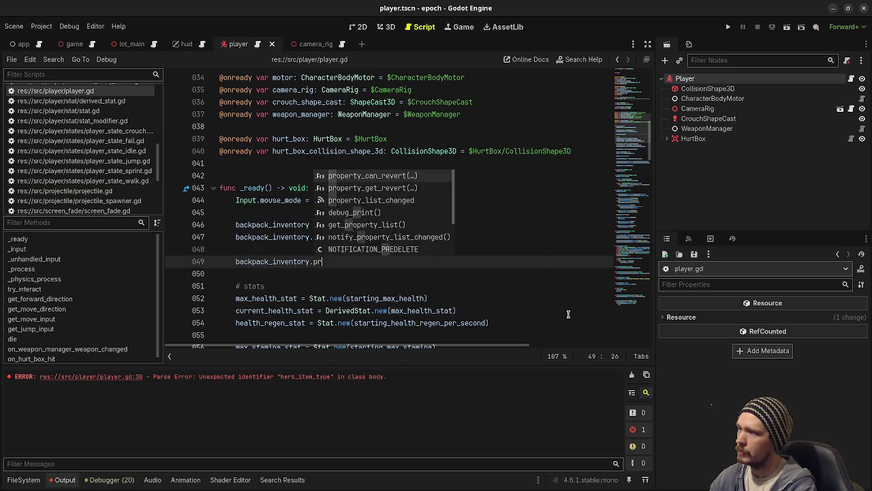
key("Return")
key("ctrl+s")
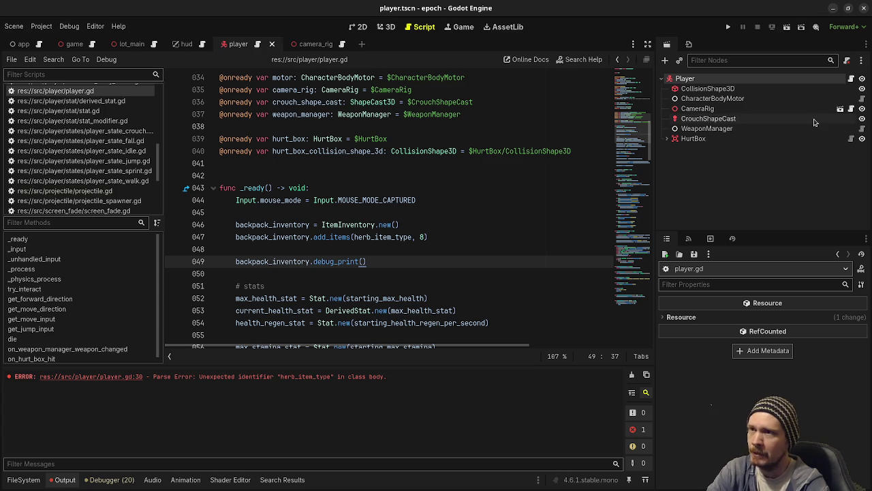
- Run the game, read the Nil 'max_stack_size' error at item_inventory.gd line 44, then stop it
left_click(728, 30)
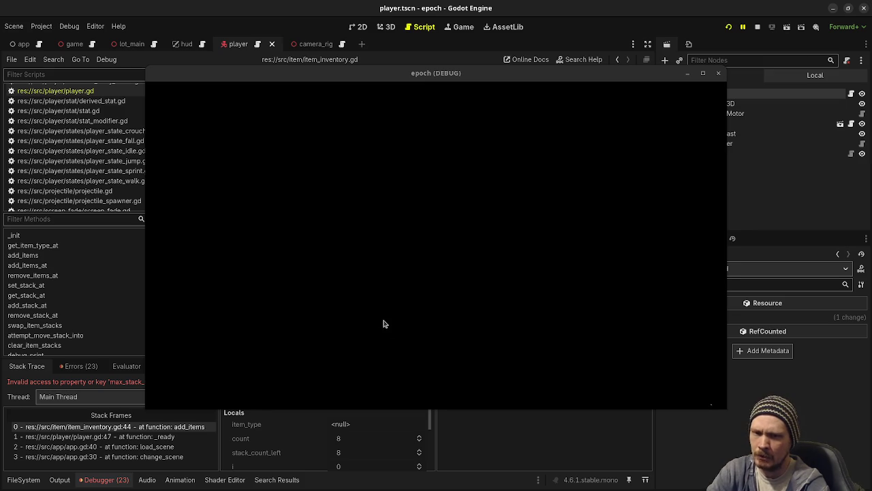
mouse_move(449, 80)
left_mouse_down()
mouse_move(473, 426)
mouse_move(395, 401)
left_mouse_up()
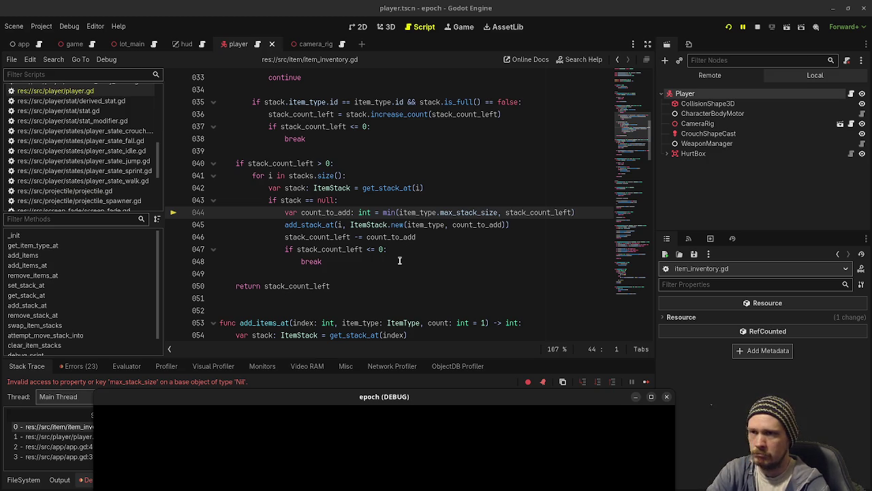
left_click(759, 27)
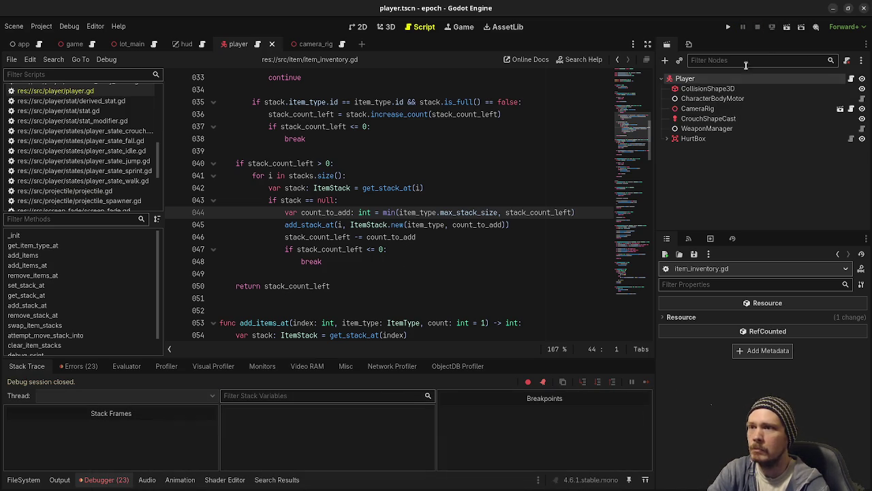
- Assign data/items/herb.tres to the Player's Herb Item Type and relaunch the game
left_click(709, 79)
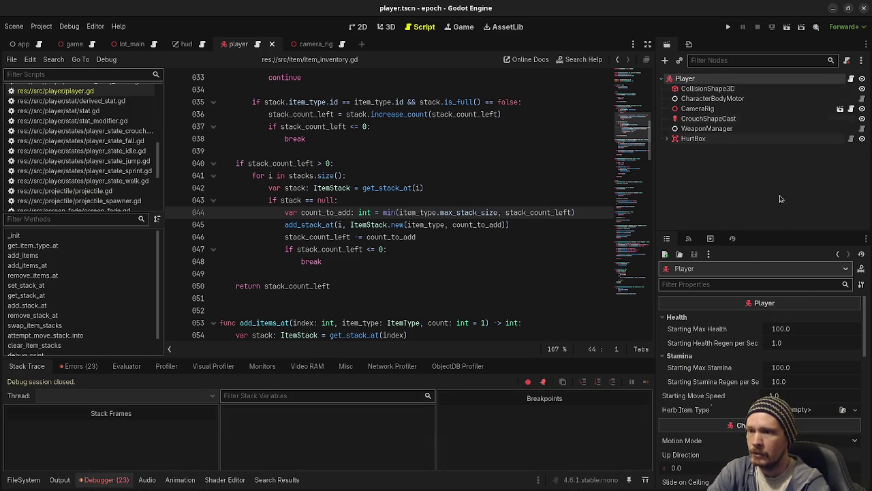
left_click(795, 410)
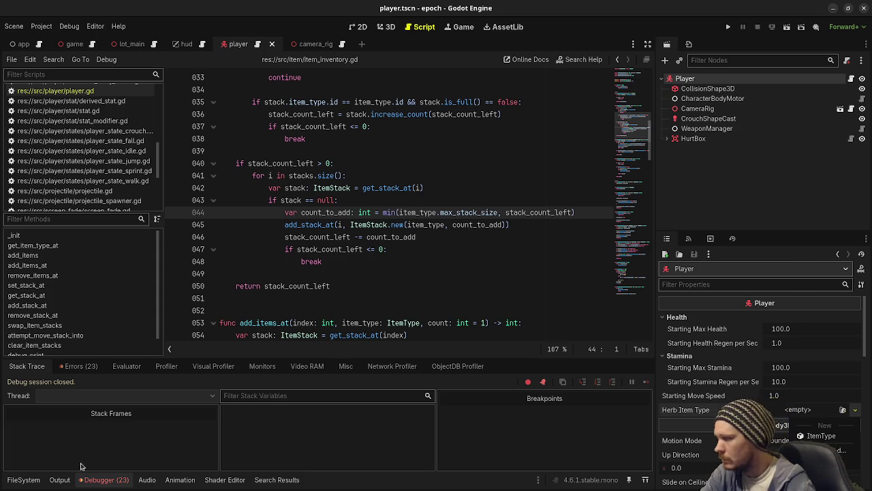
left_click(24, 480)
left_click(24, 483)
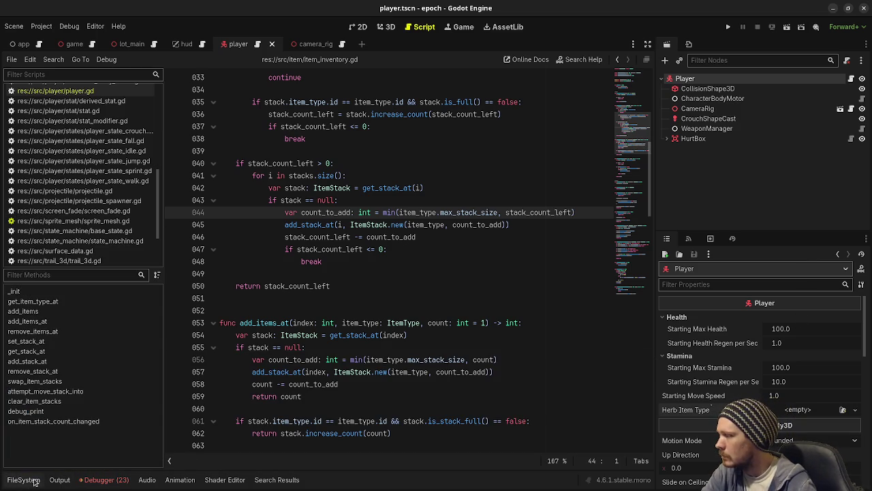
left_click(24, 480)
mouse_move(137, 405)
left_mouse_down()
mouse_move(214, 415)
mouse_move(818, 418)
left_mouse_up()
left_click(728, 27)
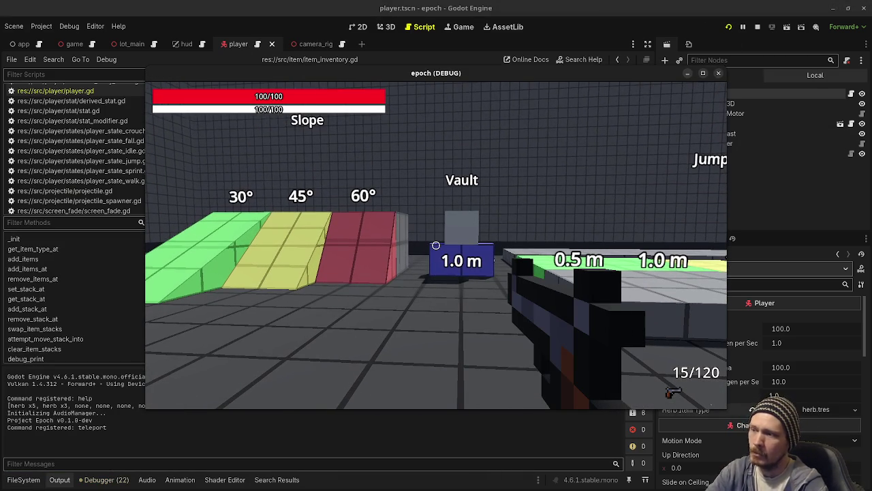
- Sprint forward briefly in the game, then stop it to see herb x5, herb x3 in Output
key("shift+w")
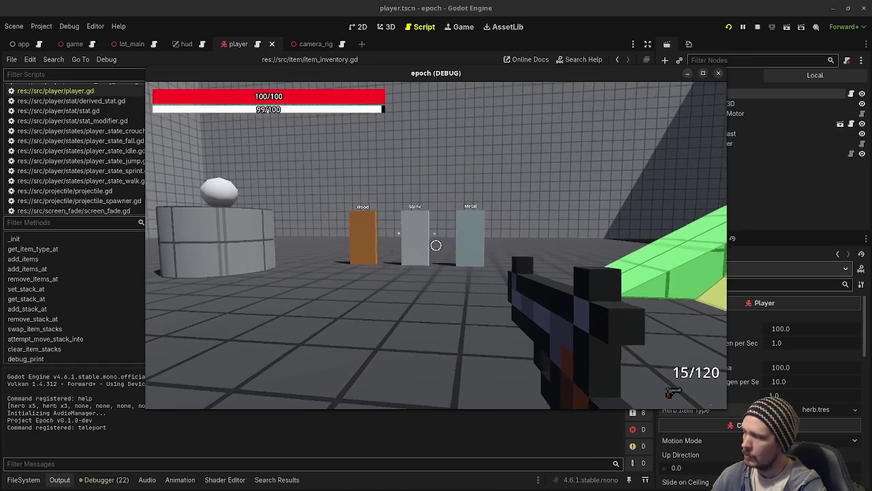
mouse_move(238, 75)
left_mouse_down()
mouse_move(303, 65)
mouse_move(294, 64)
left_mouse_up()
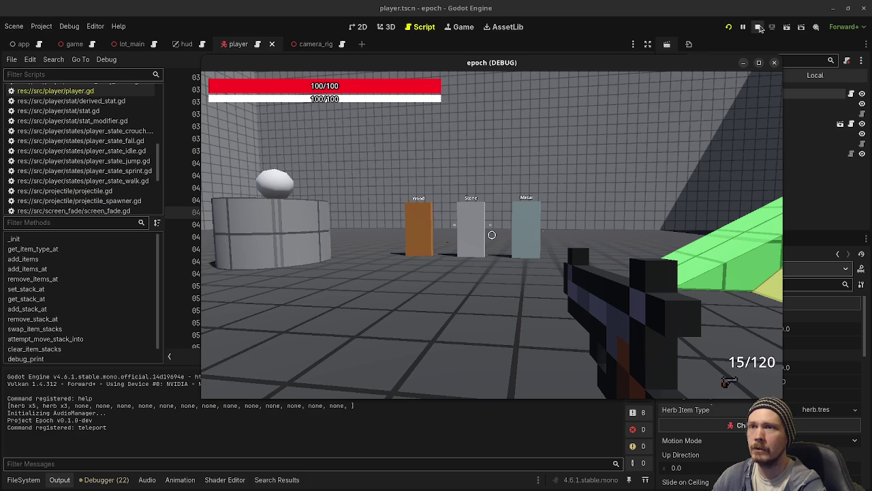
left_click(759, 27)
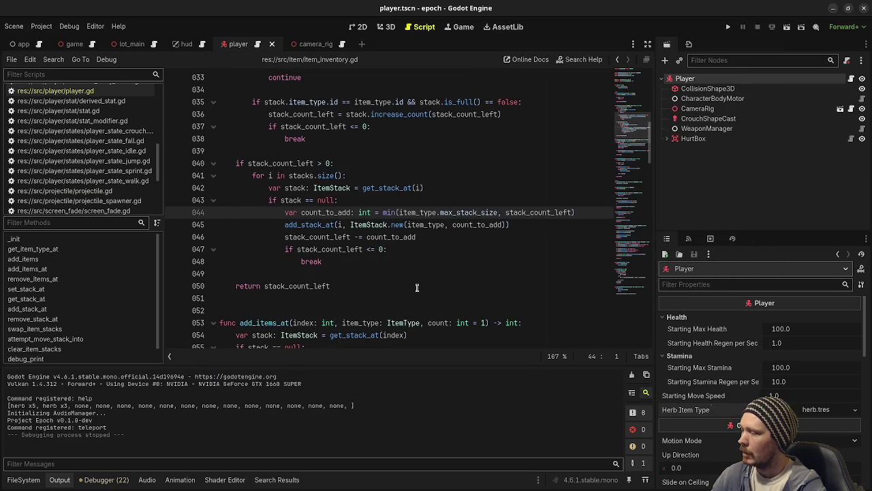
- Open the game.tscn scene with its Game node tree and clear the node selection
left_click(417, 286)
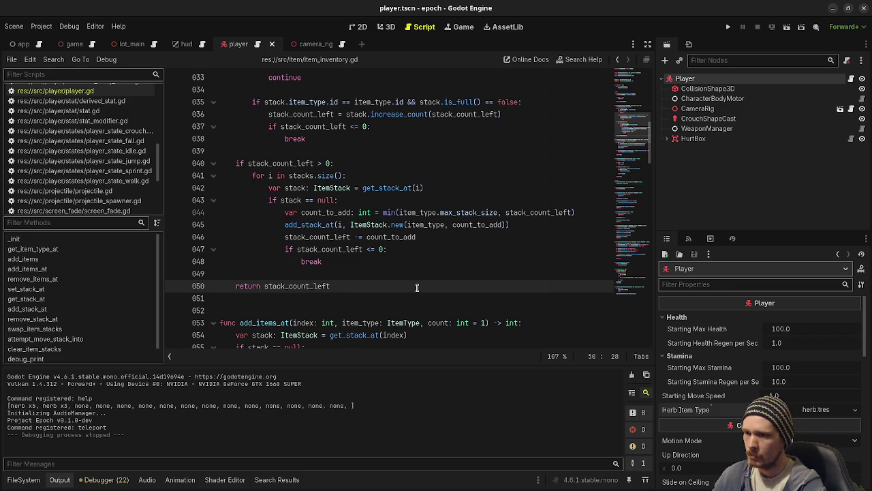
left_click(23, 479)
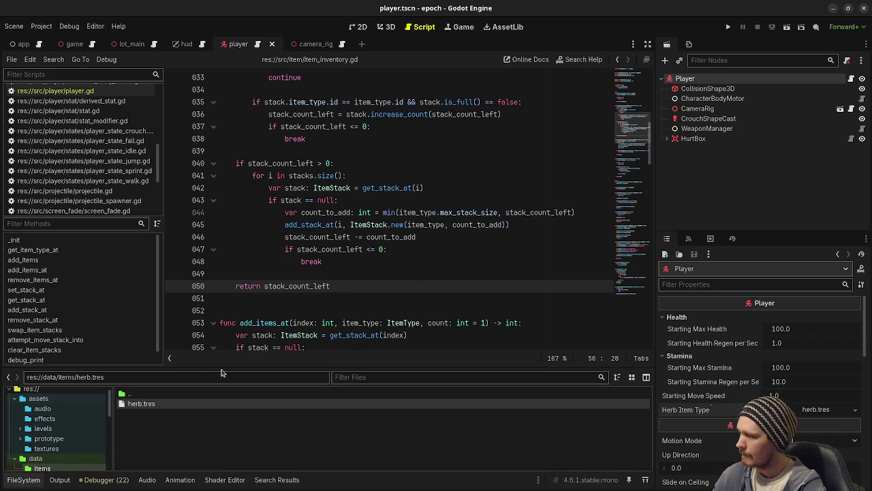
left_click(361, 26)
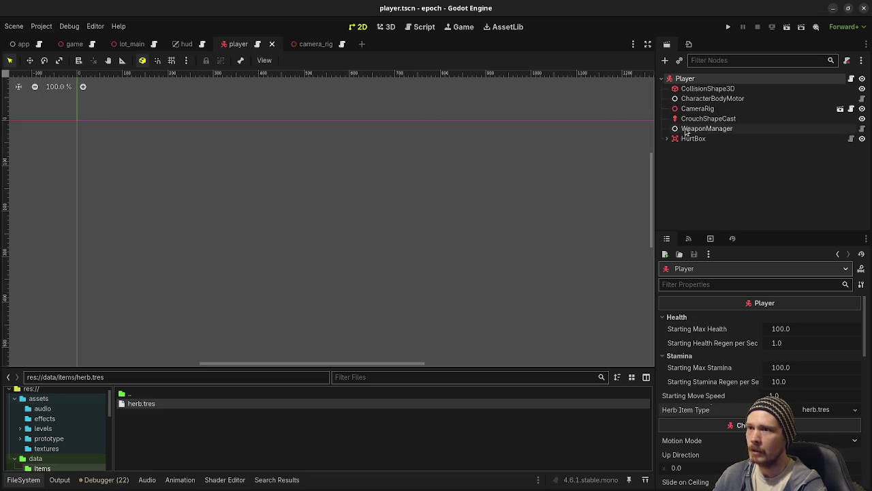
left_click(75, 45)
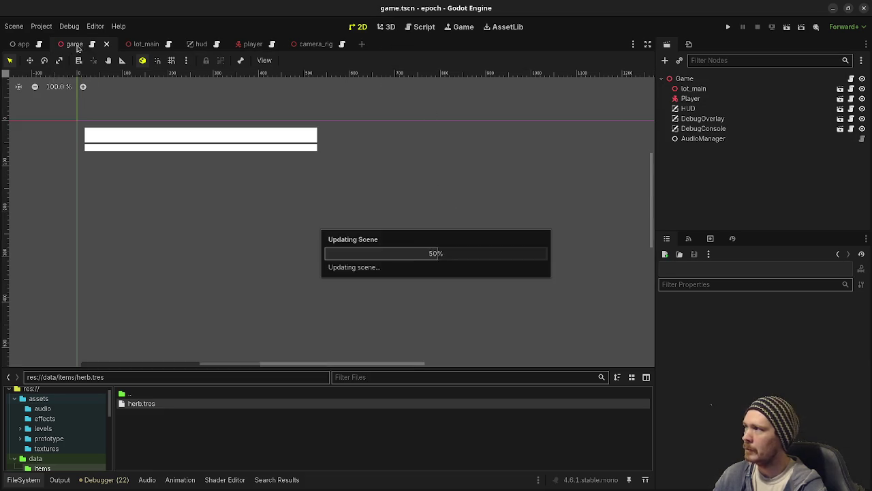
left_click(695, 171)
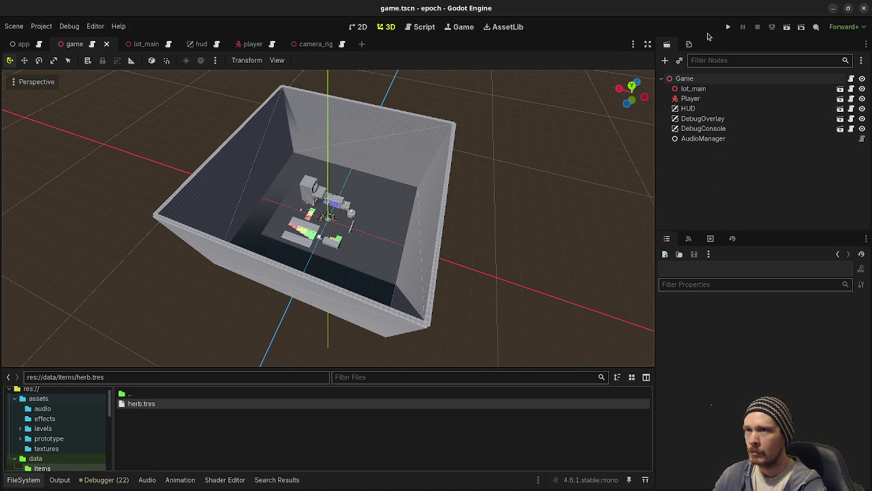
- Run the game, walk forward and fire at the wall, then stop the debug session
left_click(727, 27)
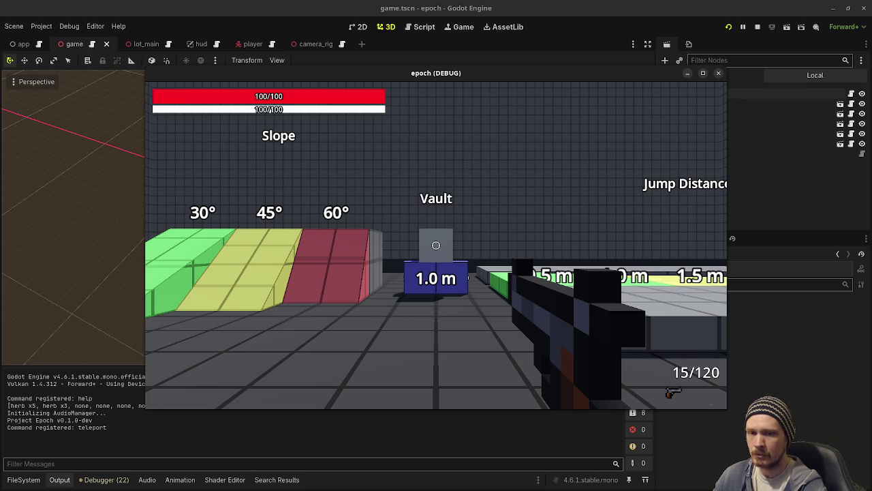
key("w")
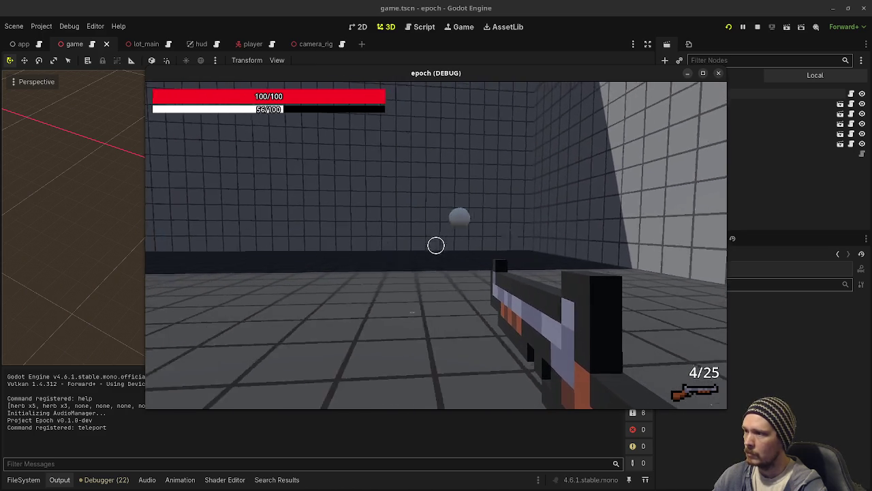
left_click(437, 245)
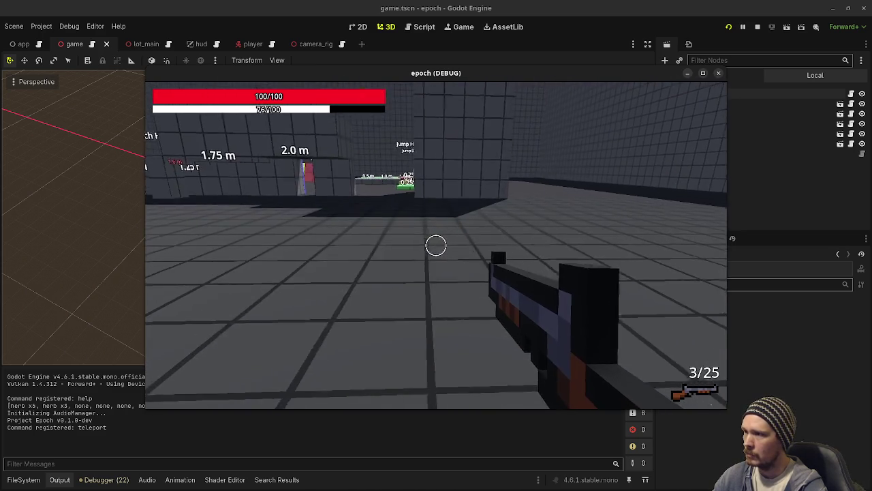
left_click(757, 27)
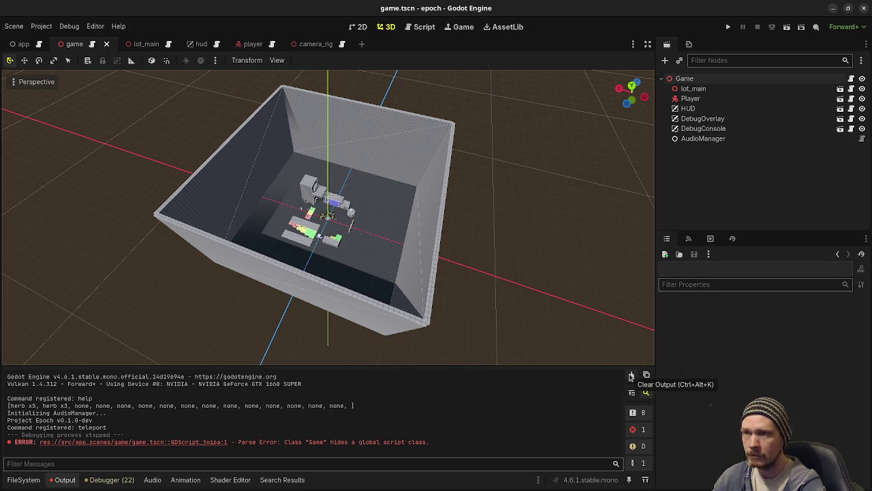
- Open the script with the class-name error from the Output link and save it
left_click(210, 443)
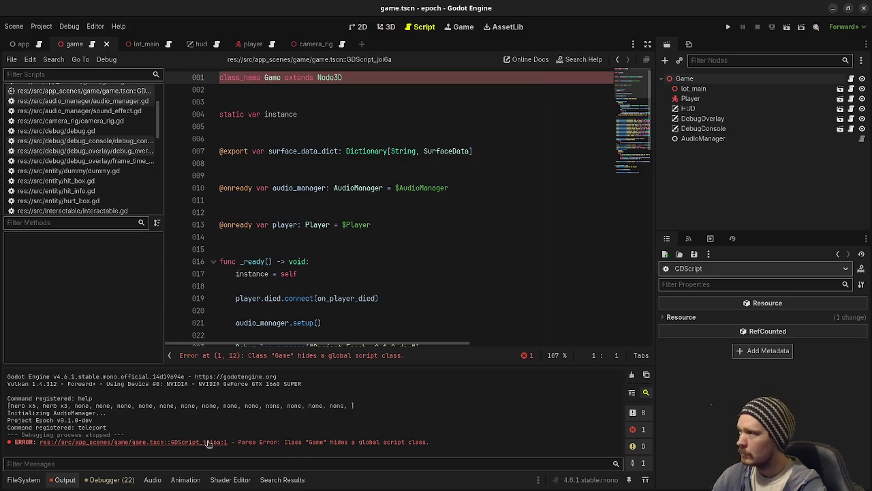
left_click(429, 227)
key("ctrl+s")
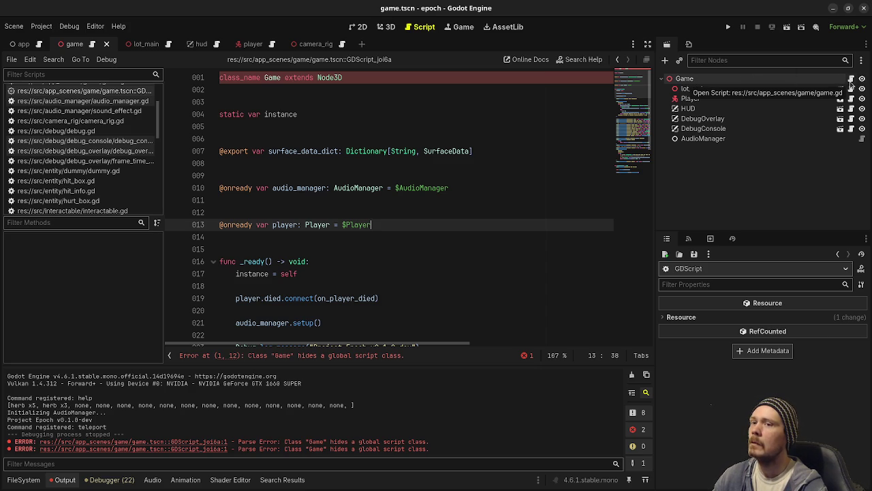
- Save the script again and choose Project > Reload Current Project
left_click(444, 116)
key("ctrl+s")
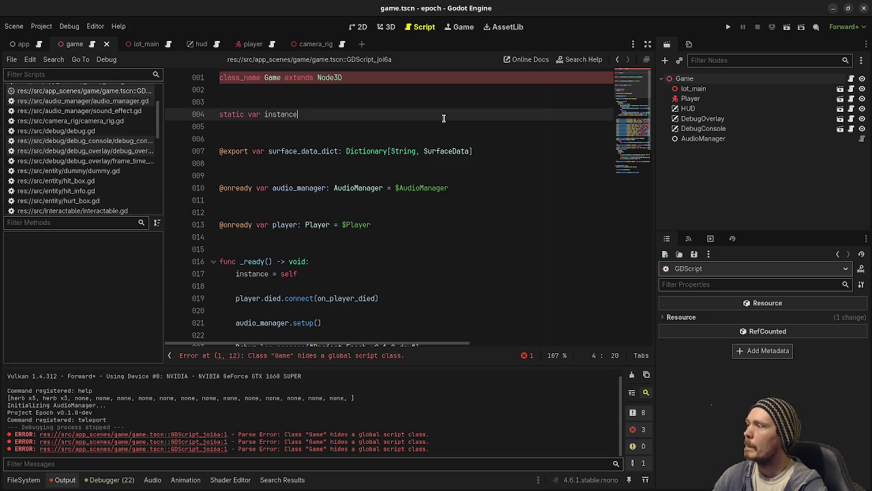
left_click(41, 26)
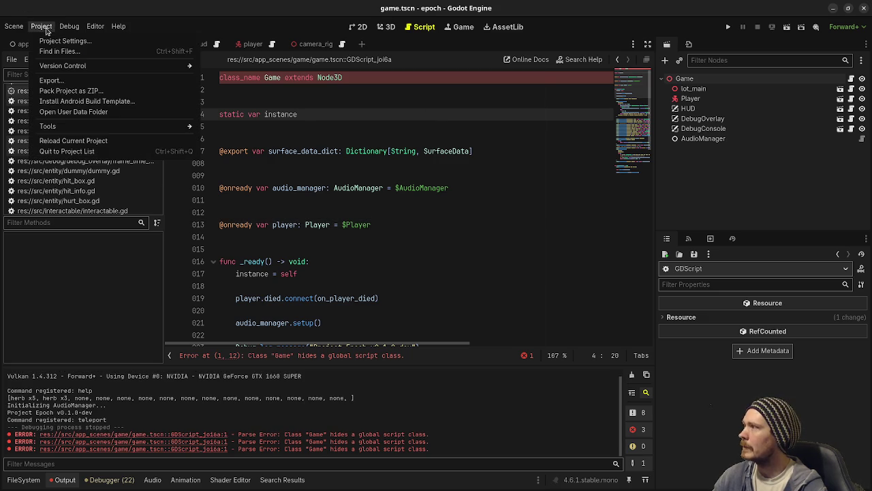
left_click(73, 141)
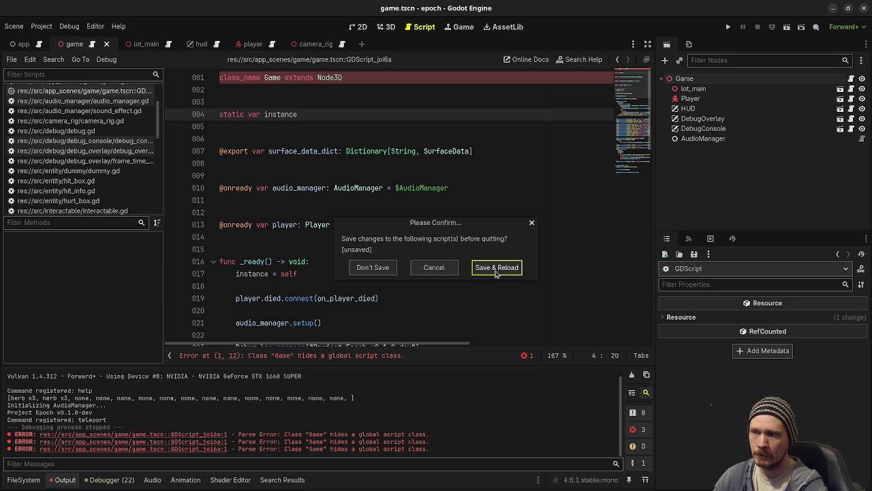
- Cancel the reload confirmation, return to the script, and save the scene
left_click(433, 268)
left_click(511, 224)
key("ctrl+s")
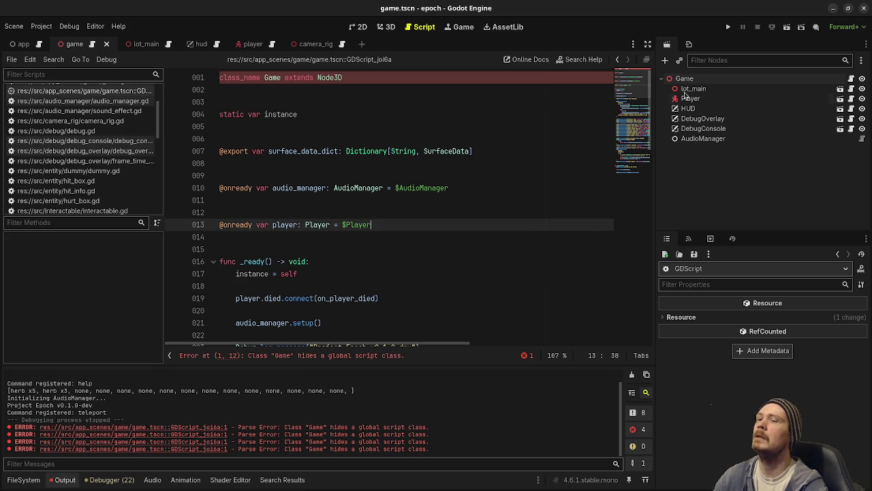
- Select the Game node and view its embedded script's options, then back out of quitting Godot
left_click(800, 79)
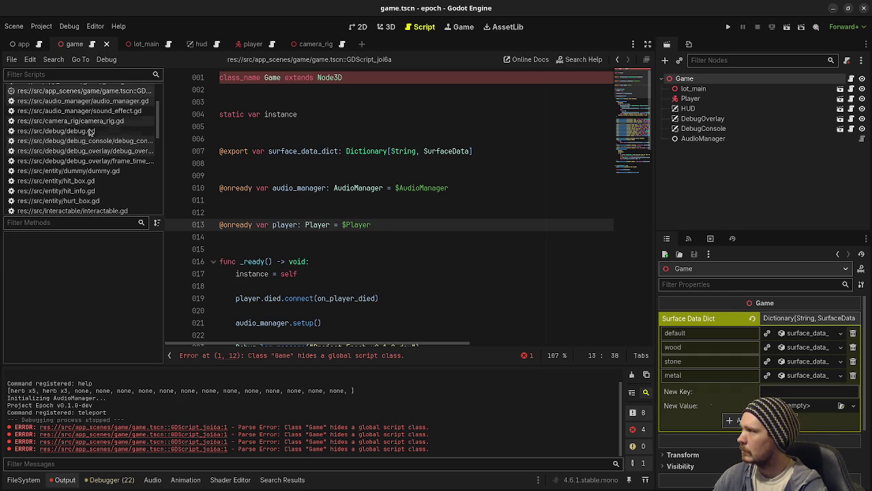
scroll(96, 150, "up", 3)
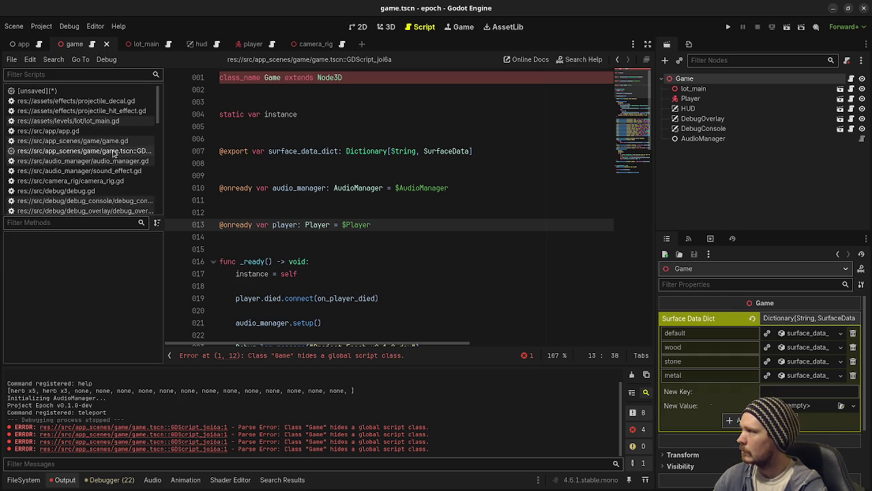
right_click(106, 153)
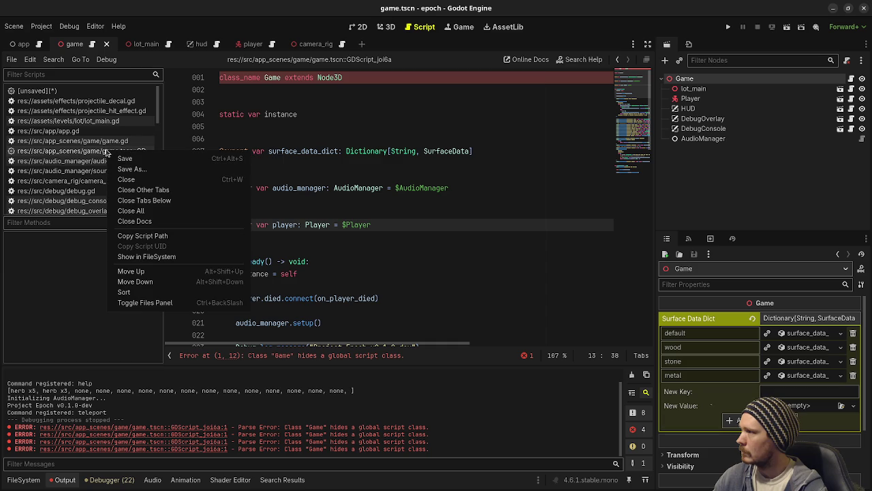
left_click(287, 285)
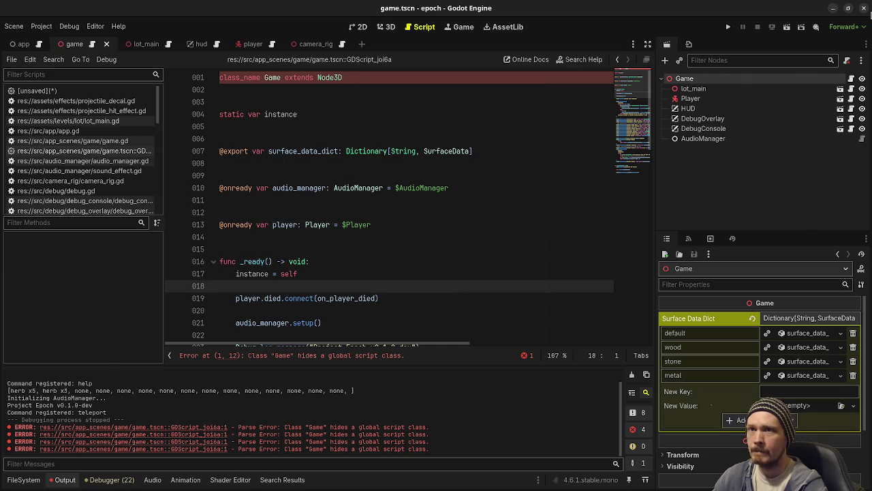
left_click(864, 8)
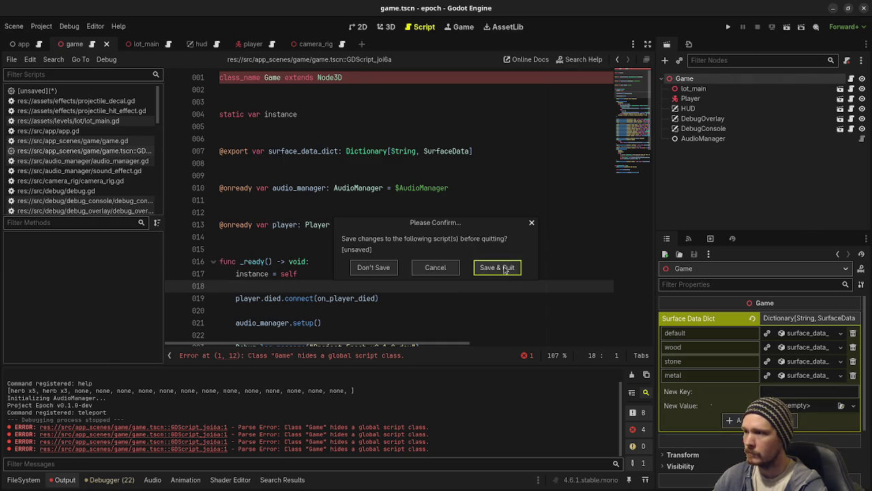
left_click(440, 269)
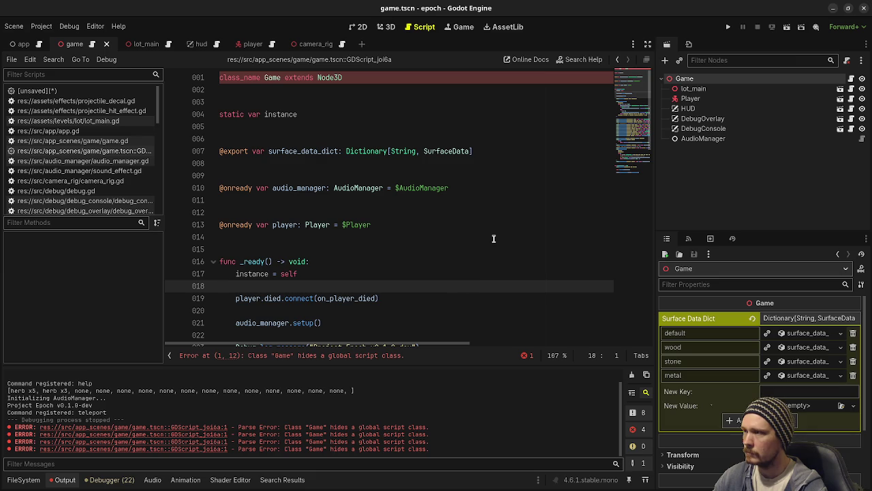
- Run the epoch game, stop it with F8, and show the FileSystem dock
left_click(497, 237)
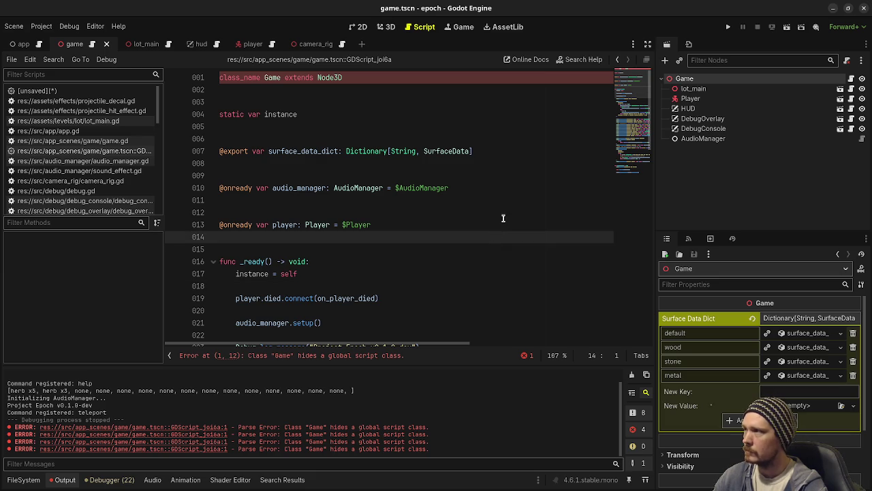
left_click(726, 27)
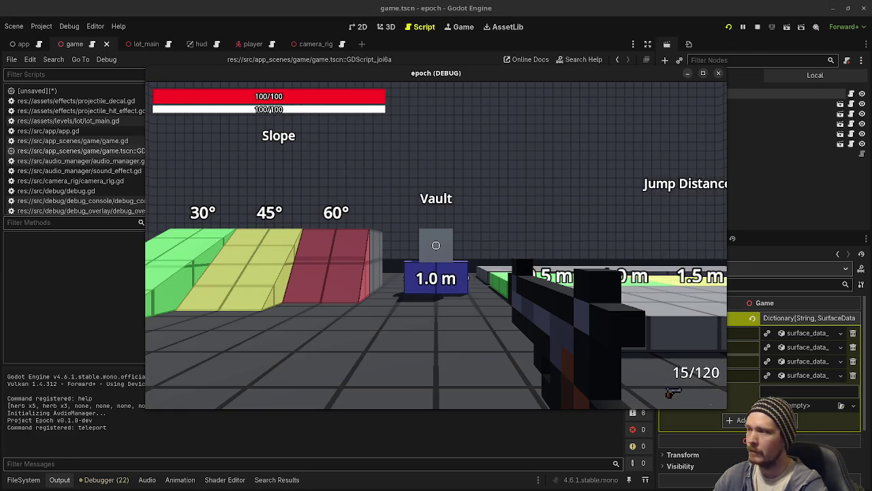
key("F8")
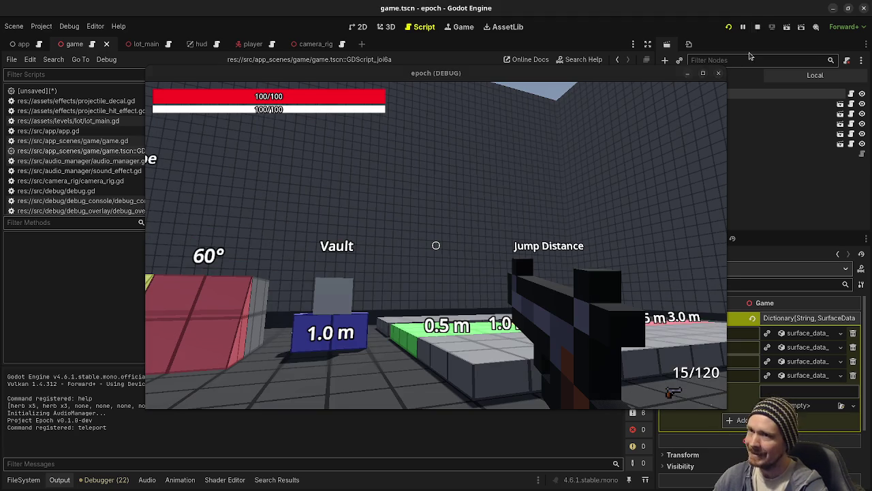
left_click(25, 480)
scroll(53, 430, "down", 5)
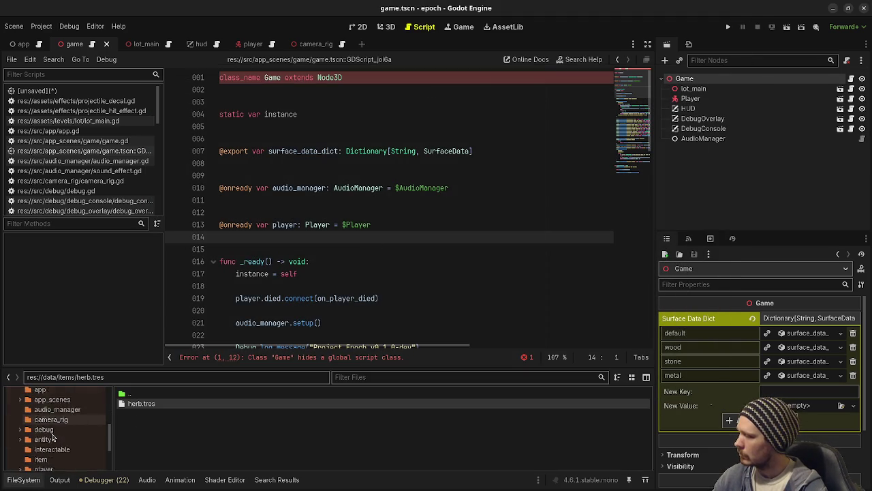
scroll(53, 432, "down", 3)
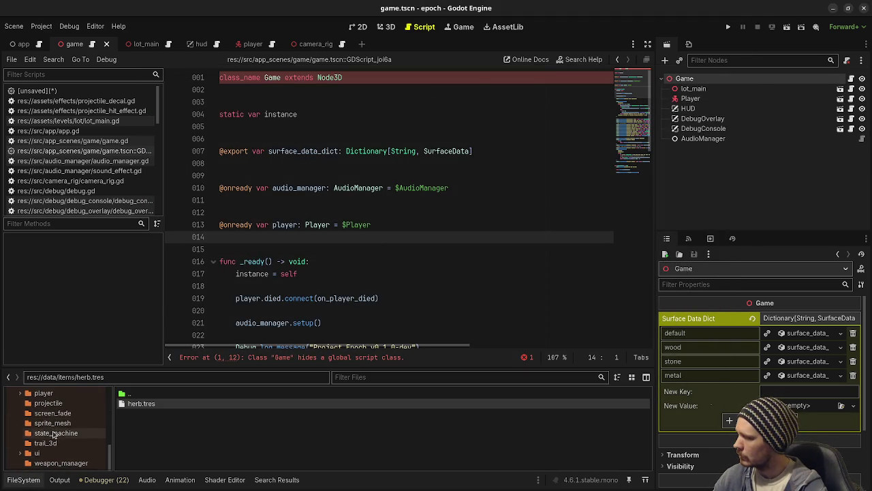
scroll(53, 433, "up", 5)
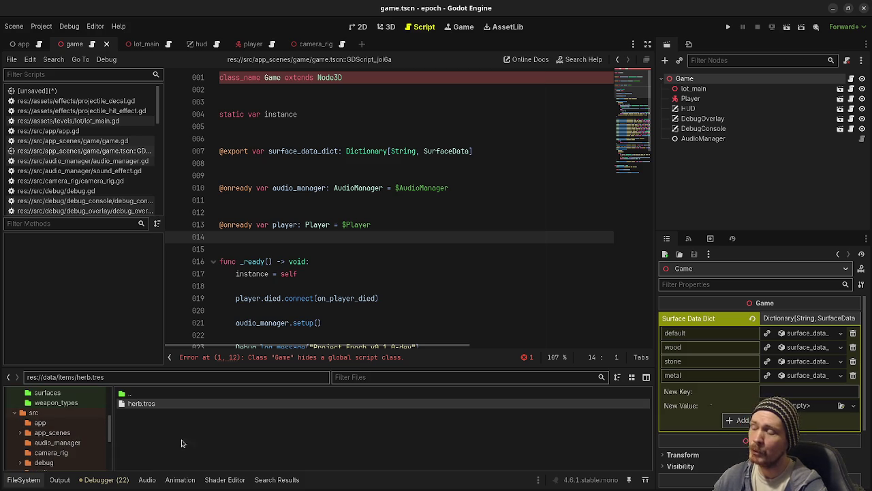
left_click(470, 273)
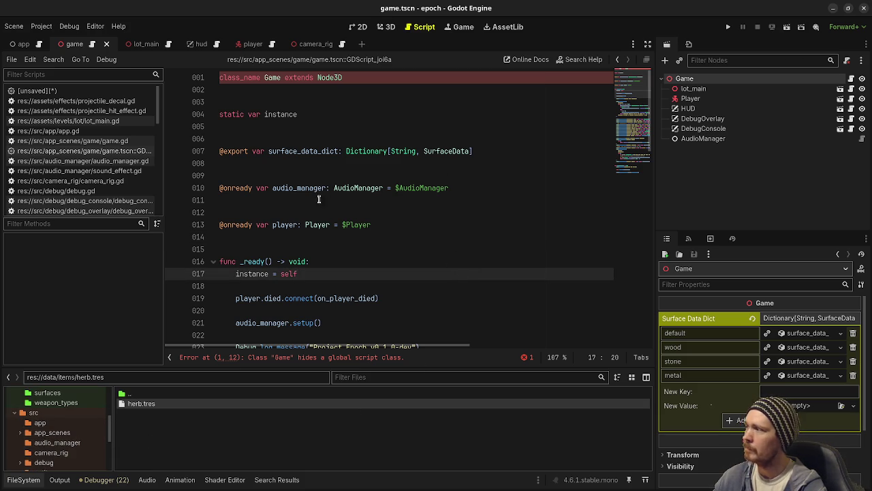
scroll(95, 178, "down", 10)
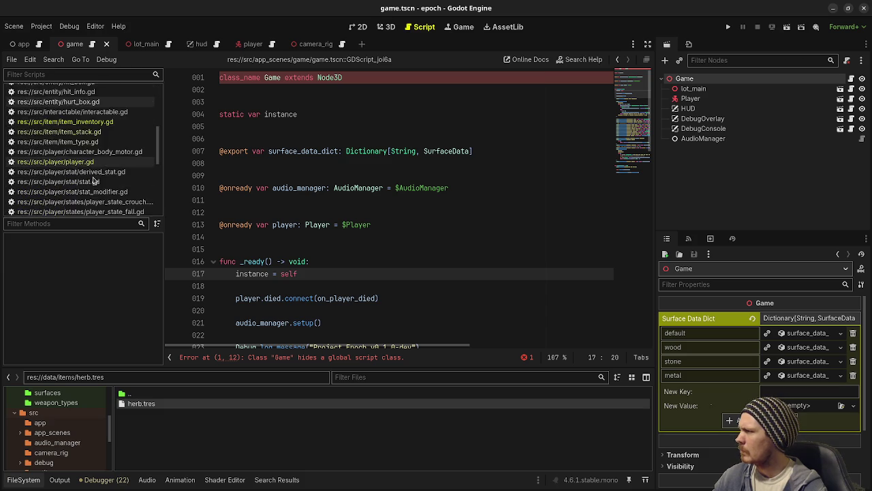
scroll(94, 180, "down", 3)
left_click(56, 76)
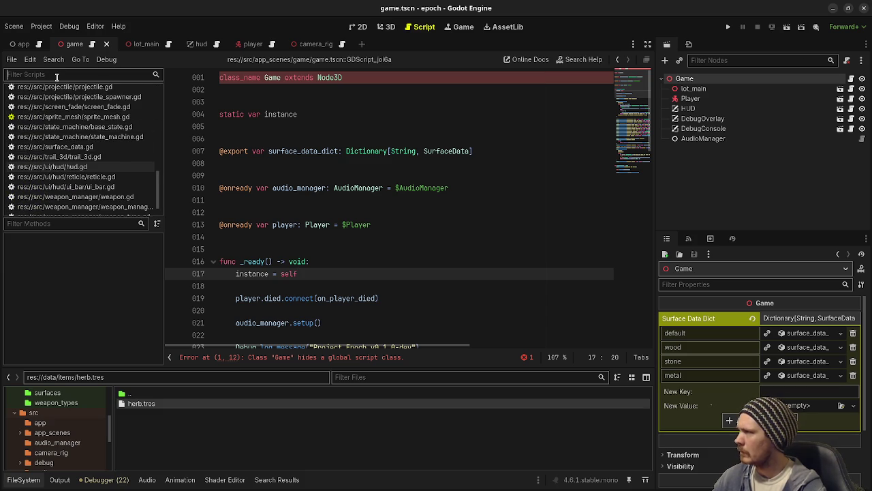
type("main")
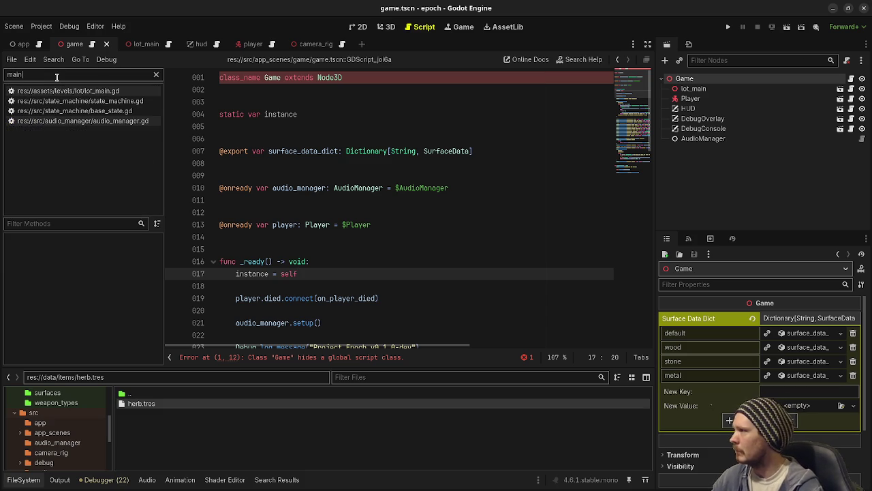
left_click(155, 76)
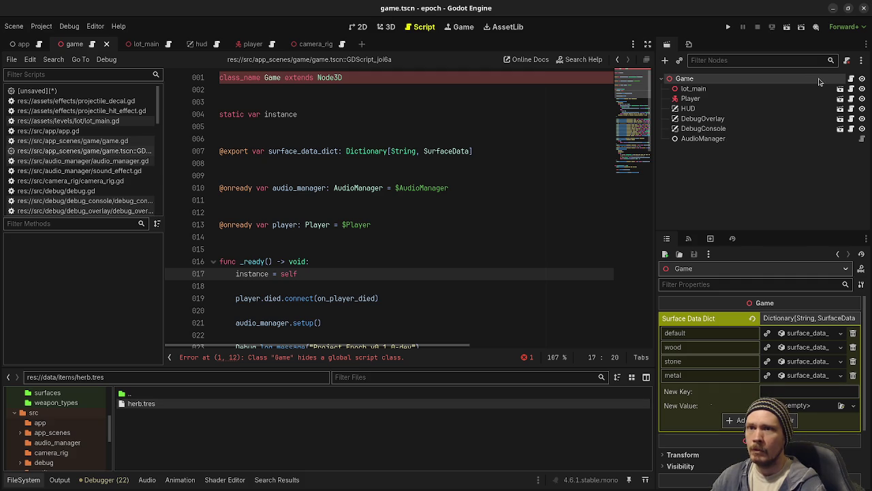
- Detach the script from the Game node and save the scene
right_click(820, 80)
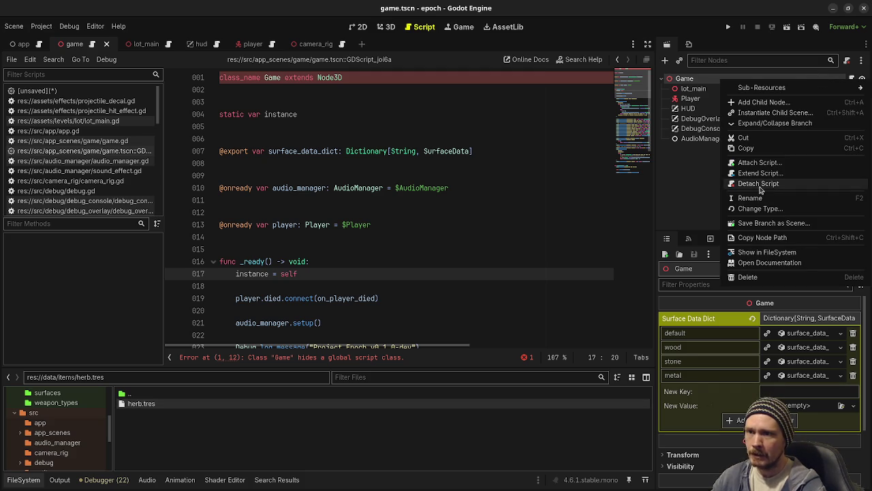
left_click(760, 184)
left_click(420, 139)
key("ctrl+s")
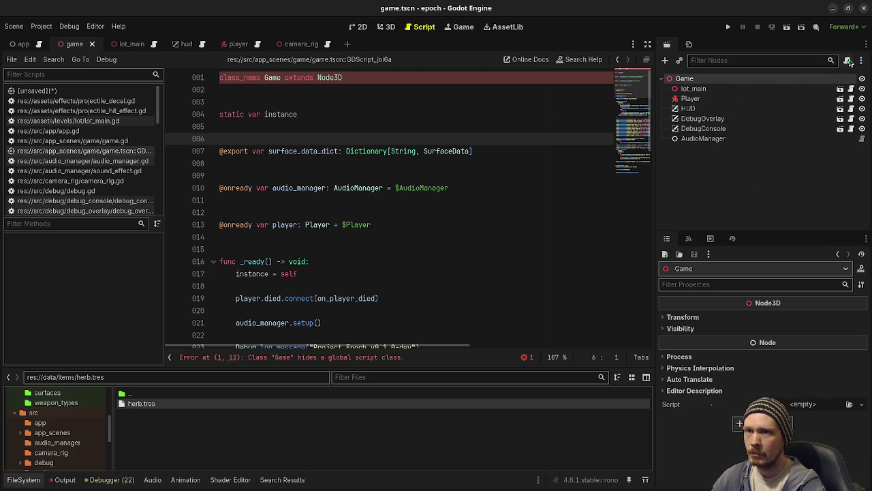
- Attach the existing game.gd file to the Game node and save
left_click(848, 61)
left_click(478, 334)
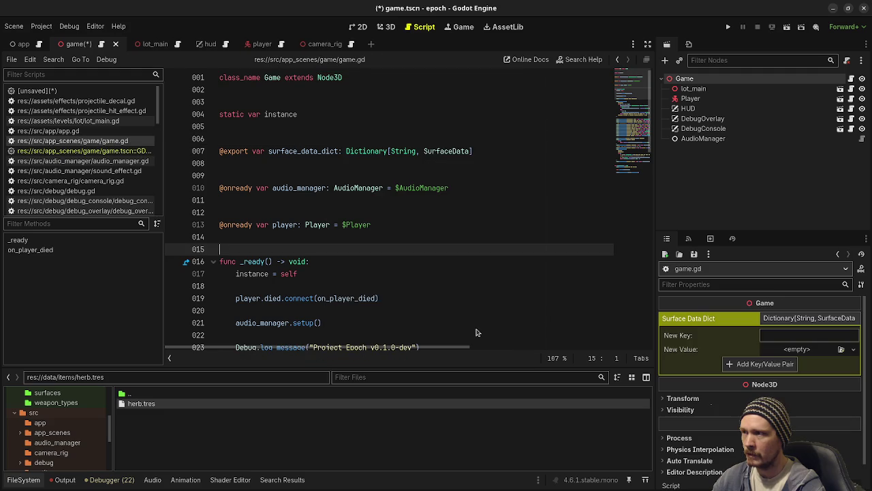
left_click(509, 205)
key("ctrl+s")
- Delete a stray character, save again, and begin a 'default' Surface Data Dict key
type("s")
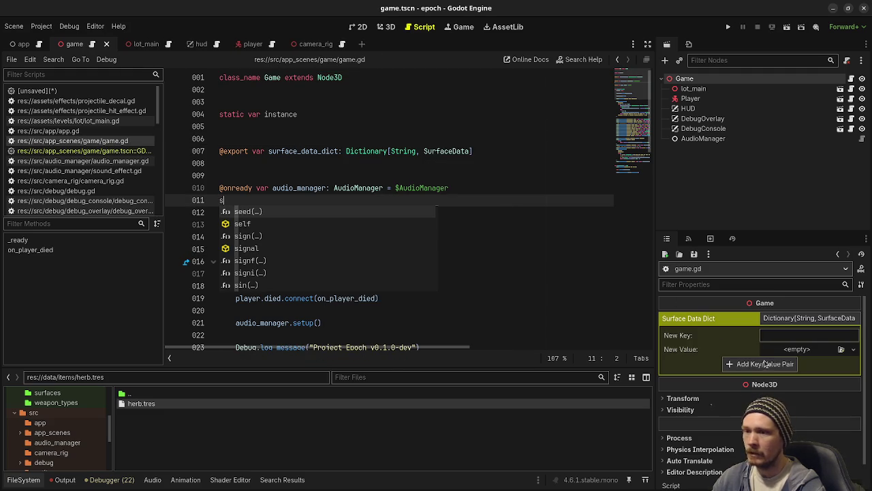
key("BackSpace")
key("ctrl+s")
type("default")
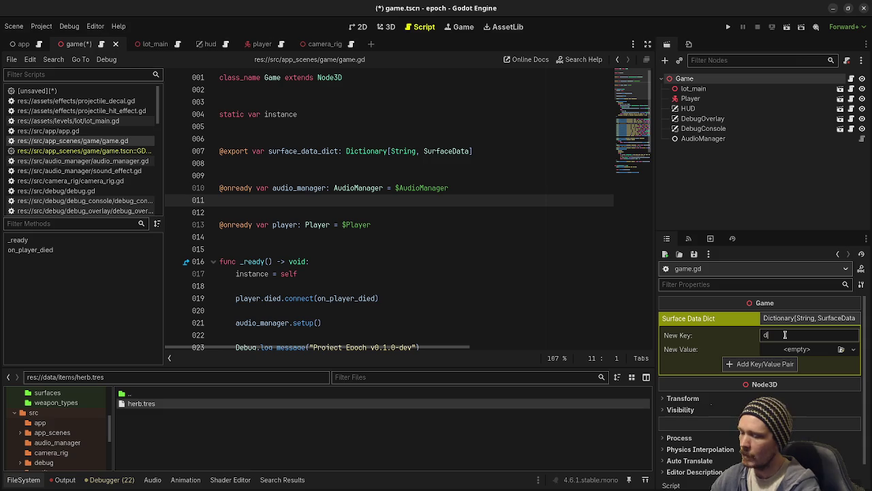
left_click(841, 349)
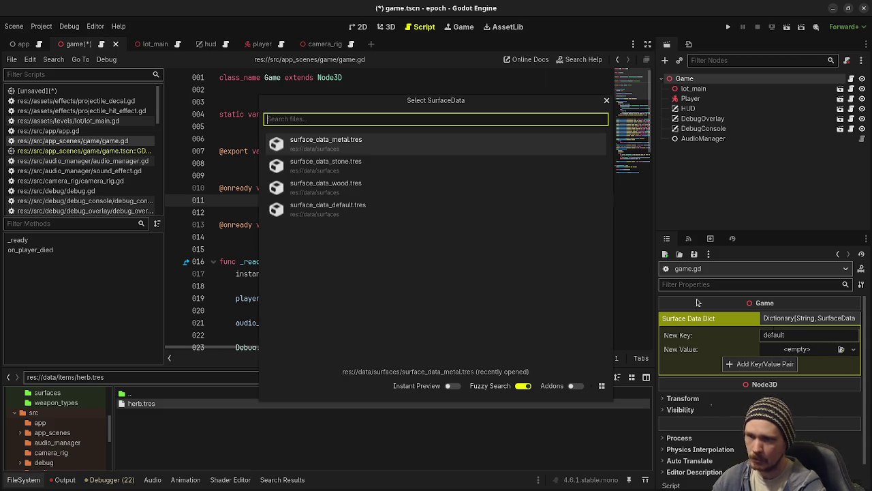
- Add the default and wood Surface Data Dict entries using their surface_data .tres resources
left_click(344, 210)
left_click(766, 364)
type("wood")
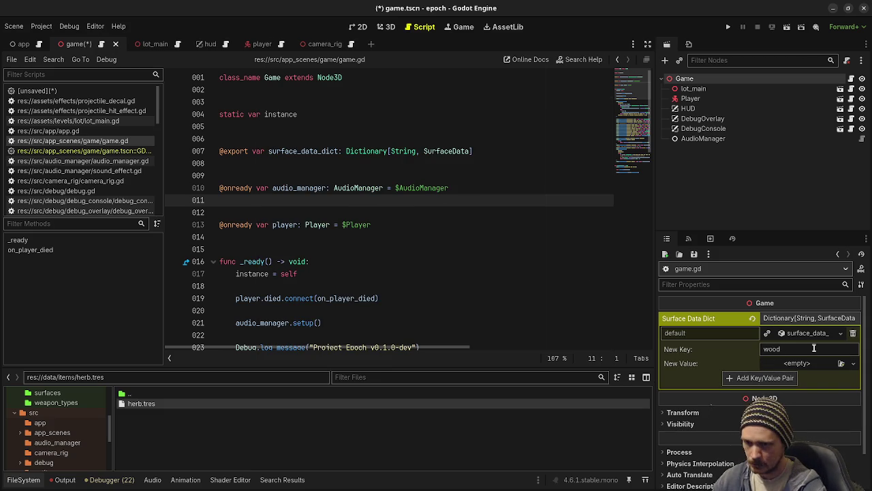
left_click(841, 363)
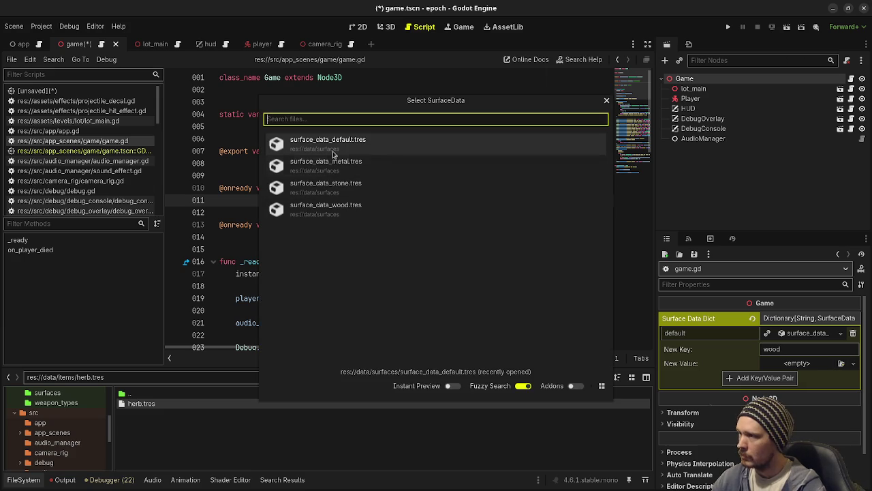
left_click(337, 210)
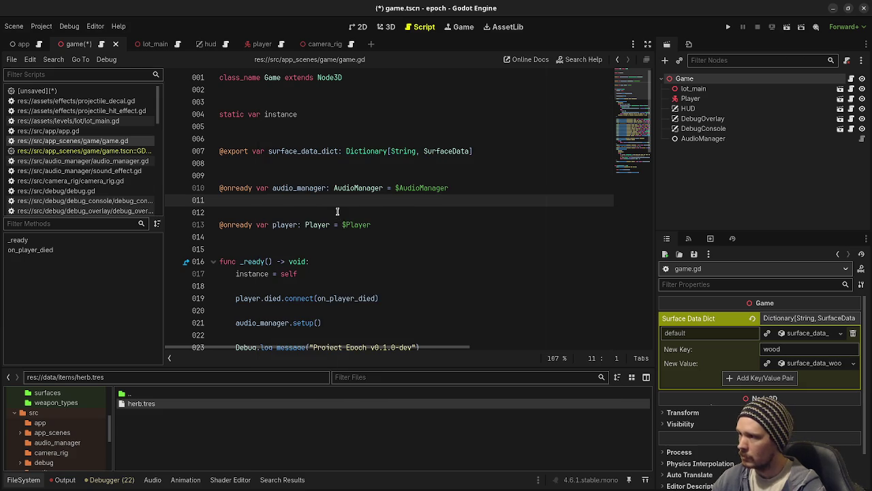
left_click(766, 380)
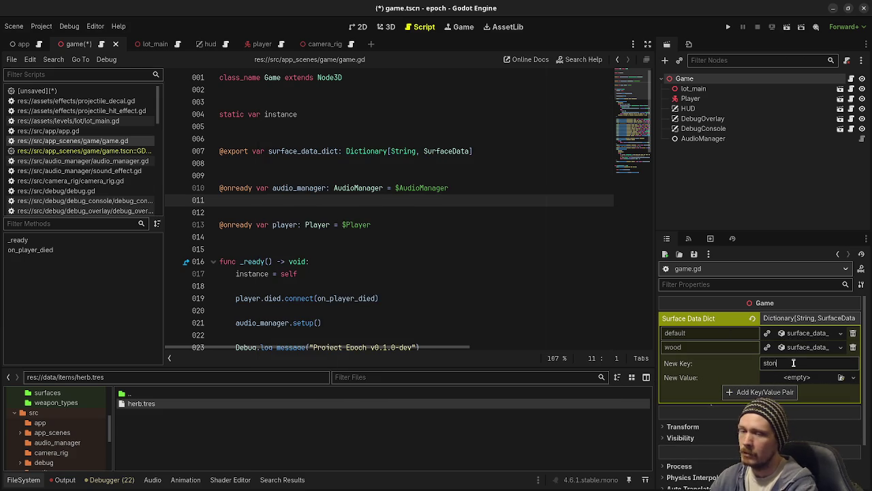
- Add the stone and metal entries with their surface_data resources, then run the game with F5
left_click(808, 377)
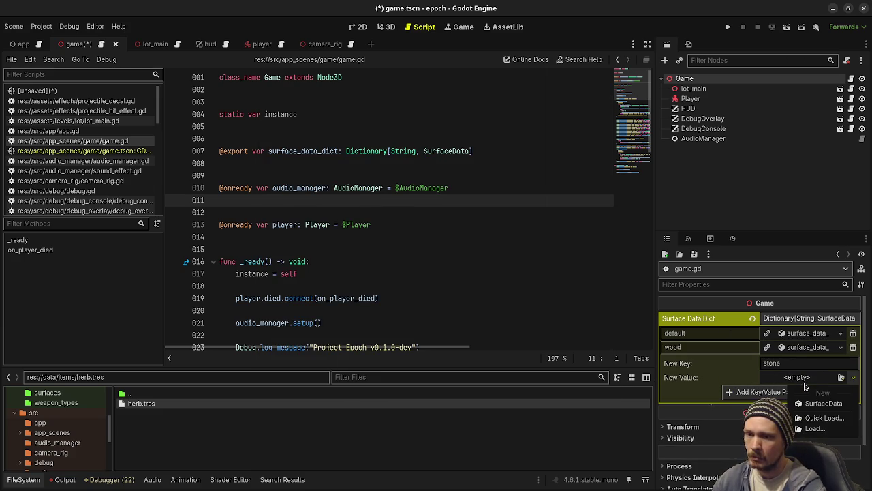
left_click(839, 414)
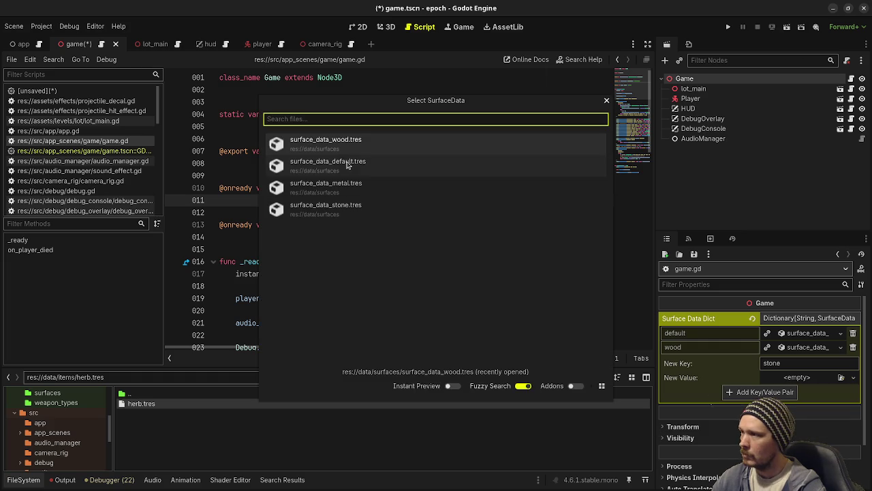
left_click(346, 206)
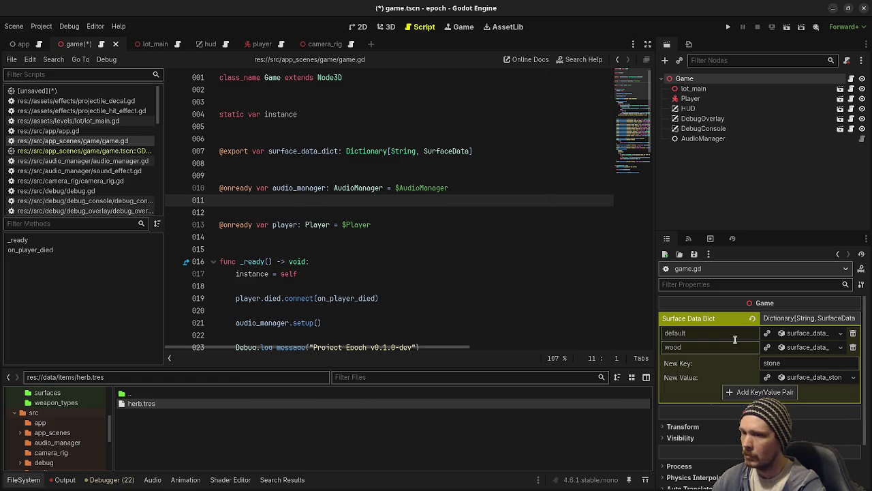
left_click(786, 393)
type("metal")
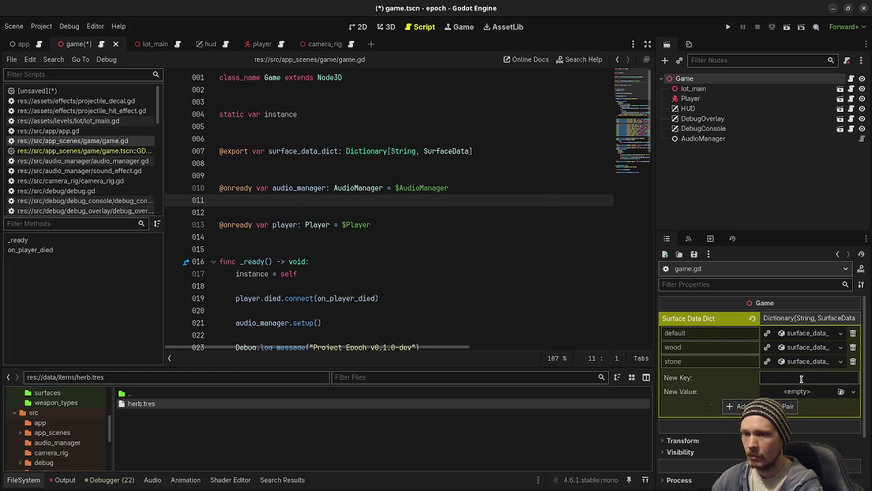
left_click(841, 391)
left_click(344, 207)
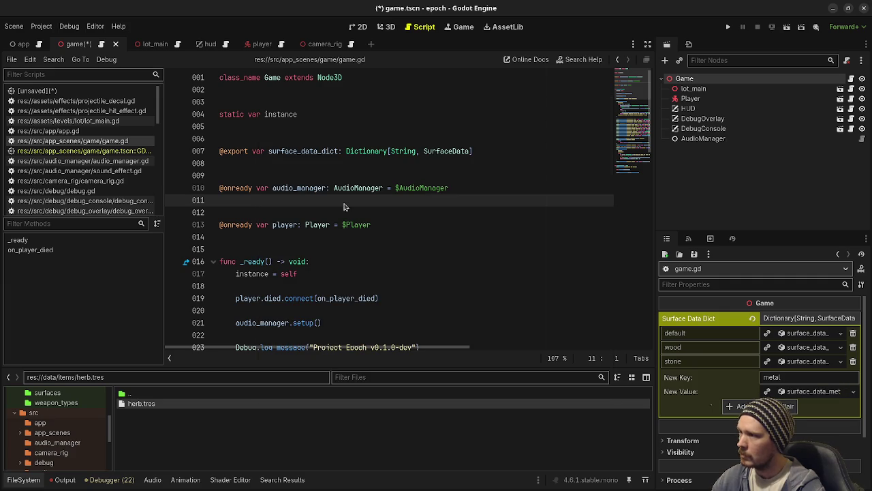
left_click(783, 406)
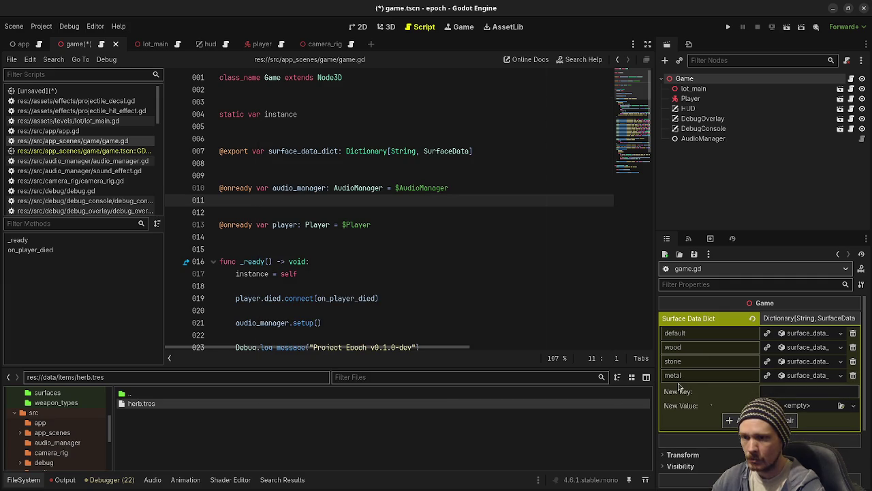
left_click(535, 301)
key("F5")
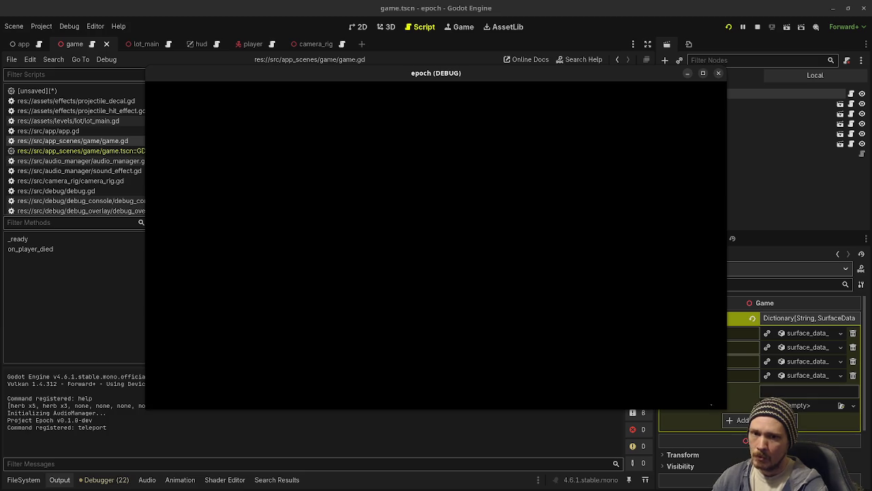
- Walk and jump past the Vault, Wood/Stone/Metal blocks, slopes and jump pads, then stop the game
key("w")
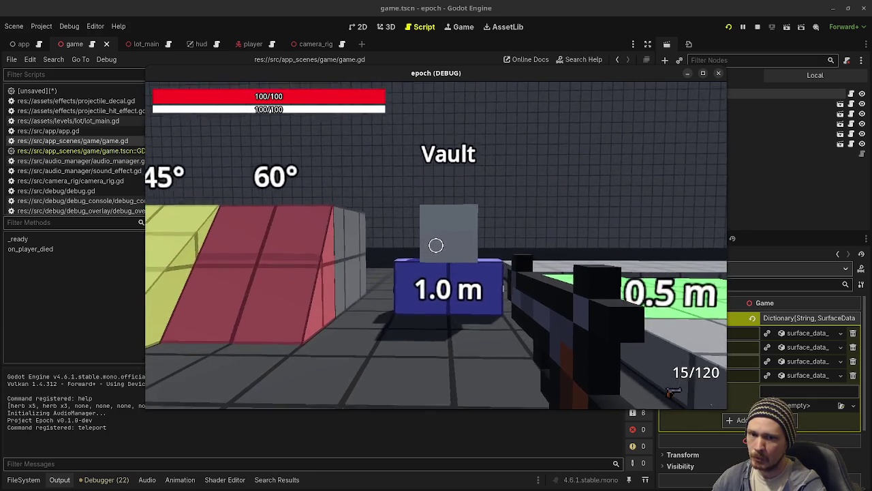
key("w")
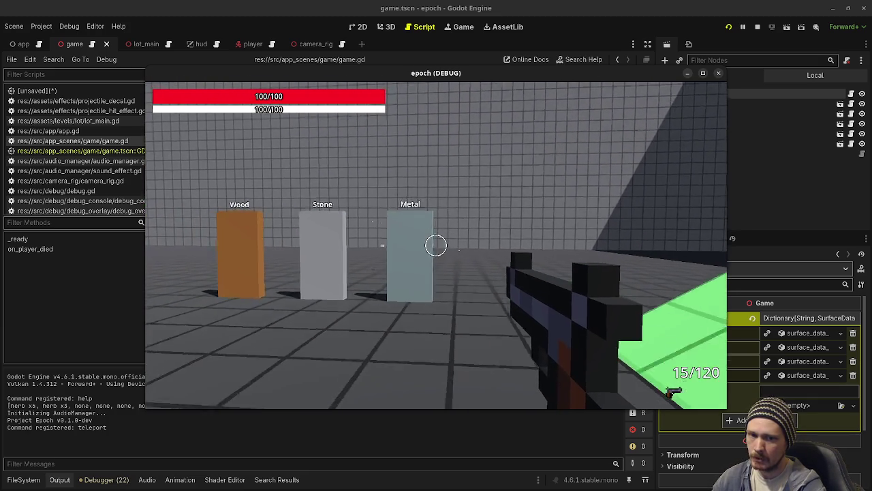
key("w")
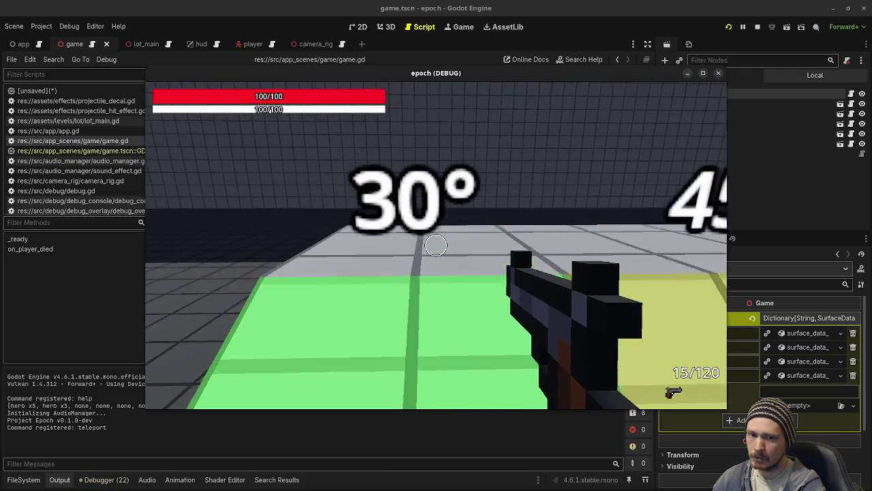
key("space")
key("w")
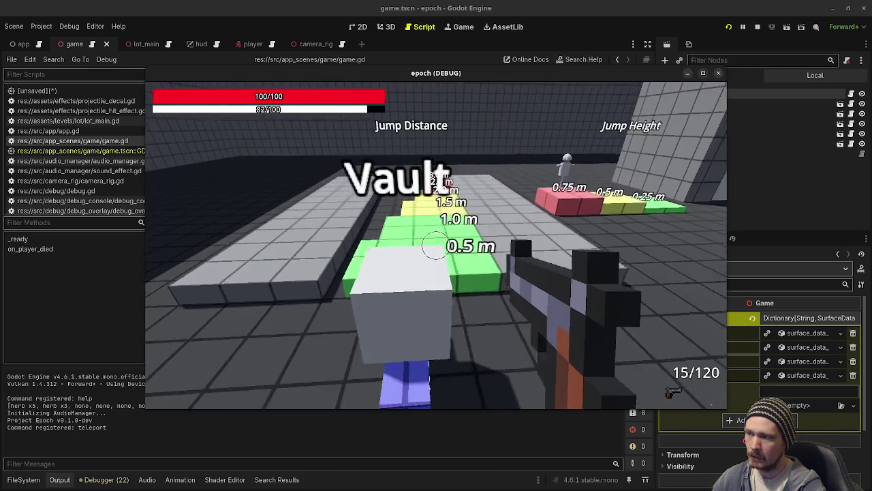
key("Escape")
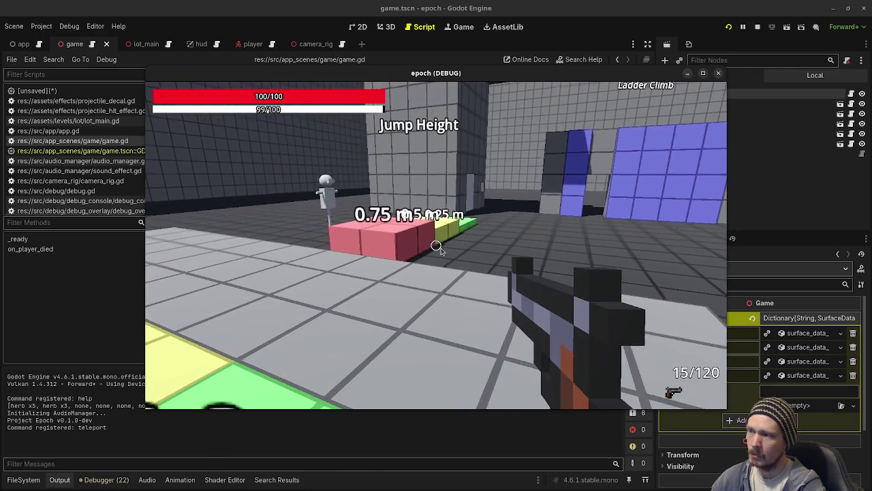
left_click(759, 28)
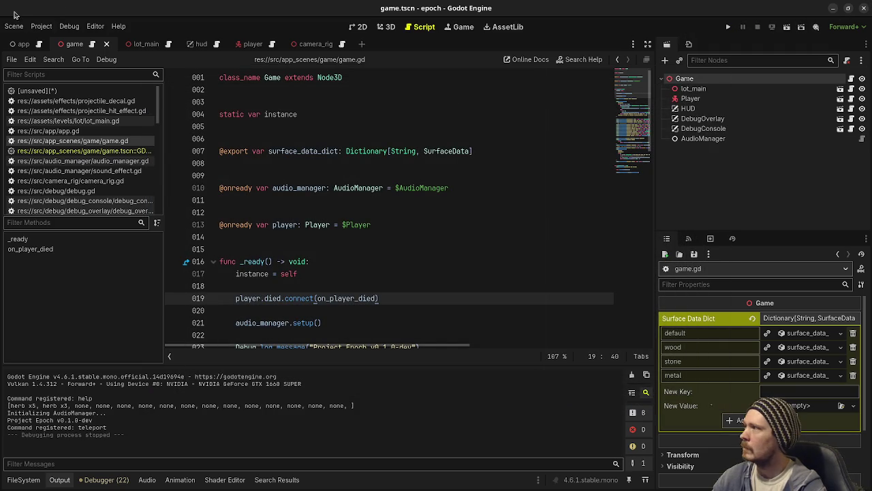
- Choose Reload Current Project and respond to the save-changes confirmation
left_click(40, 26)
left_click(73, 140)
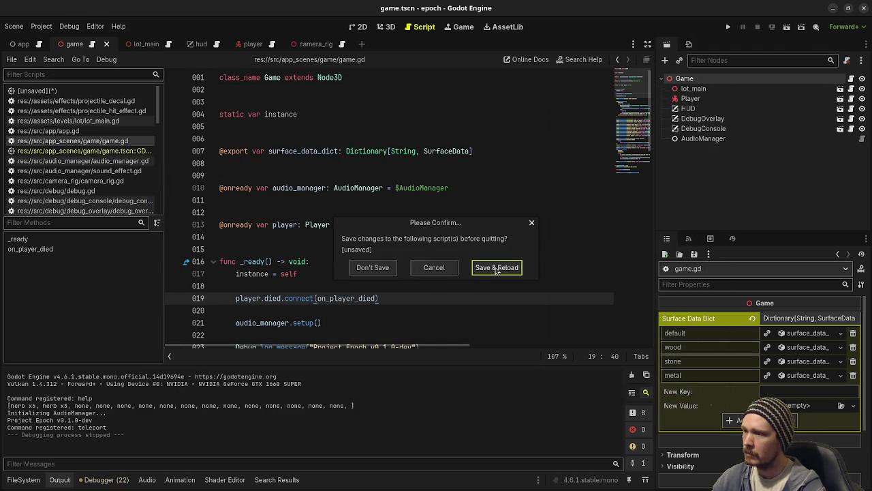
left_click(434, 267)
left_click(488, 191)
- Save, open the game scene's built-in script, and switch to VS Code
key("ctrl+s")
left_click(108, 151)
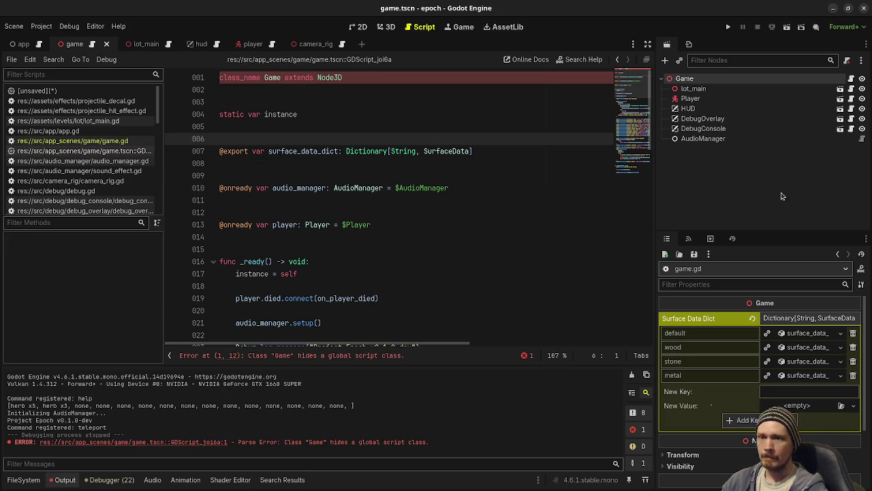
key("alt+Tab")
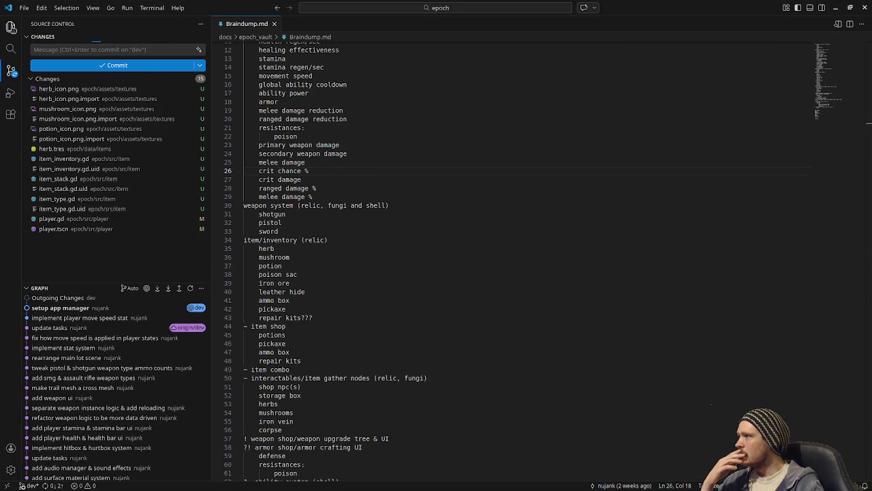
- In the Explorer, expand epoch > .godot and open project.godot to read through it
left_click(11, 27)
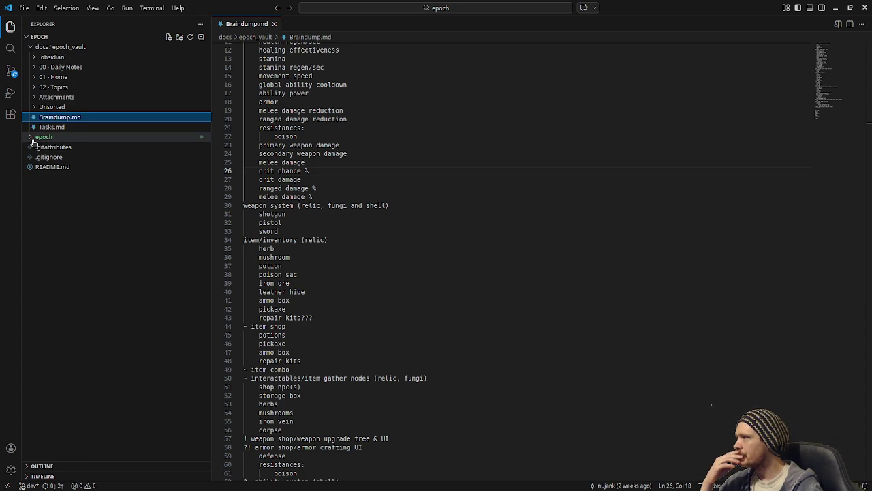
left_click(33, 138)
left_click(44, 147)
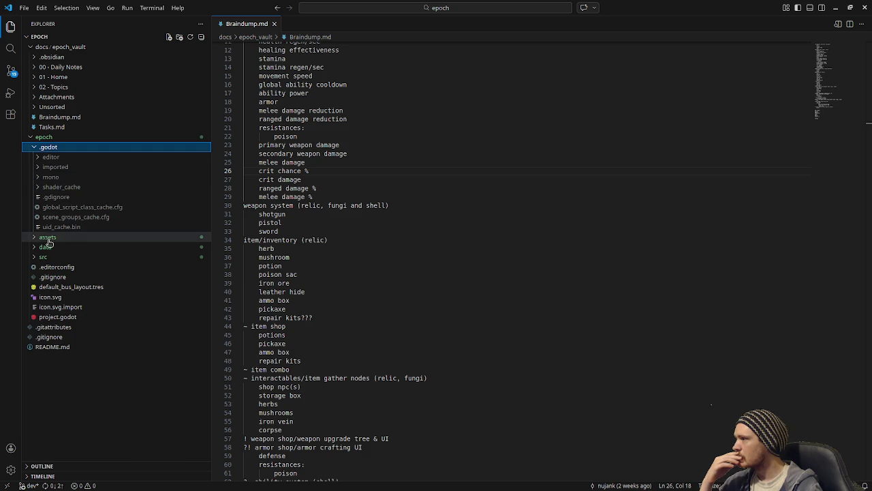
left_click(55, 317)
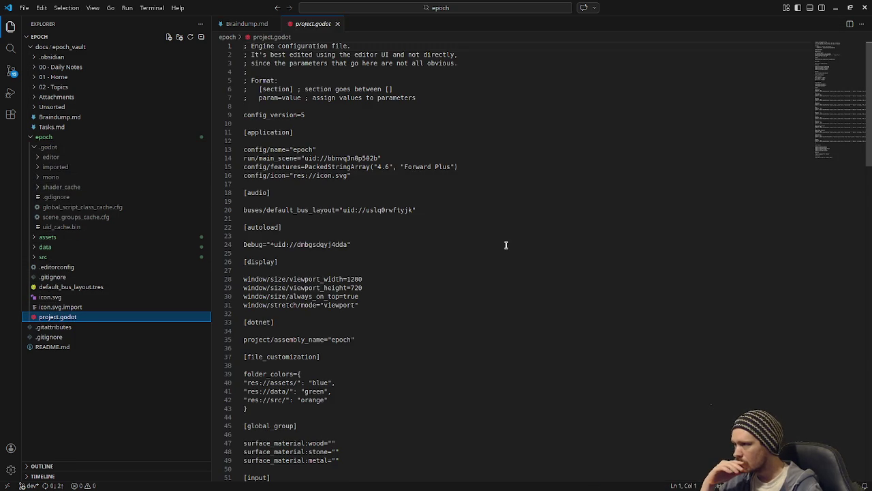
scroll(506, 245, "down", 20)
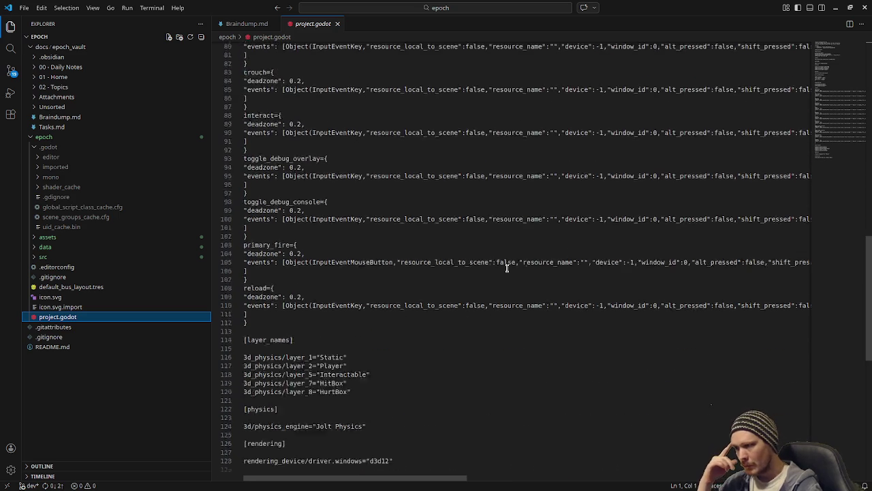
scroll(506, 268, "down", 9)
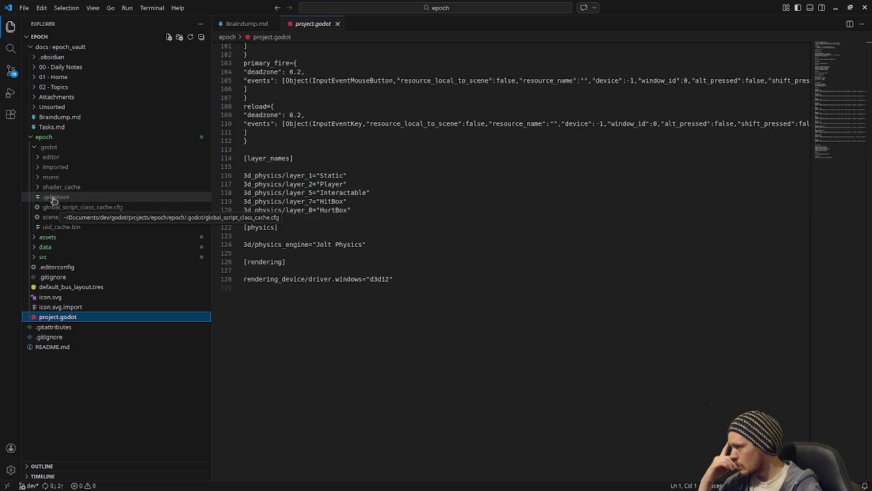
- Expand the .godot/editor cache folder, browse its files, and close project.godot
left_click(54, 157)
scroll(111, 275, "down", 8)
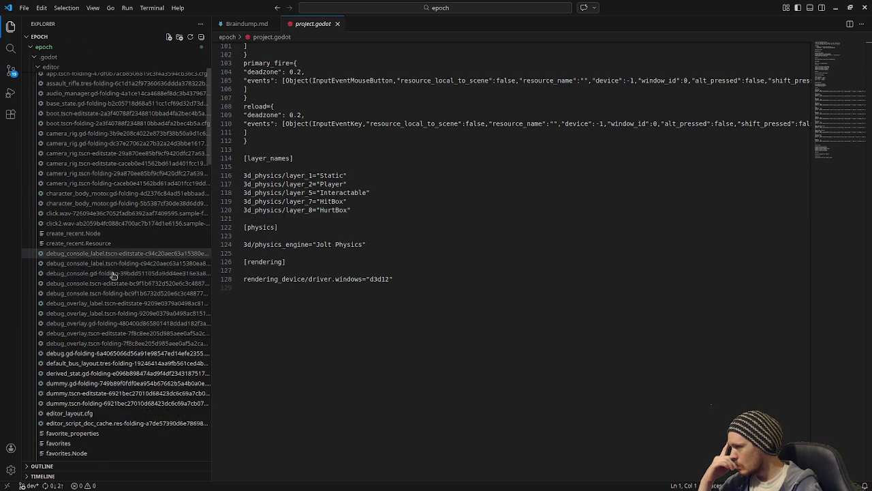
scroll(113, 275, "down", 15)
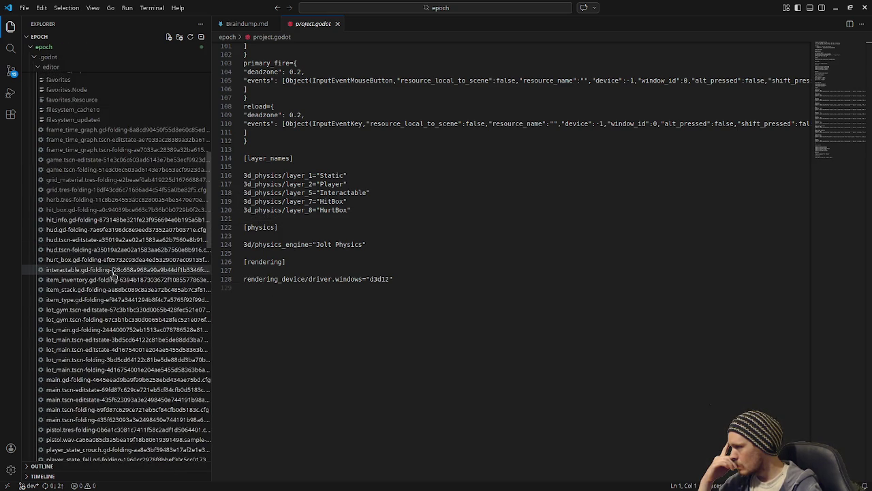
scroll(112, 274, "down", 15)
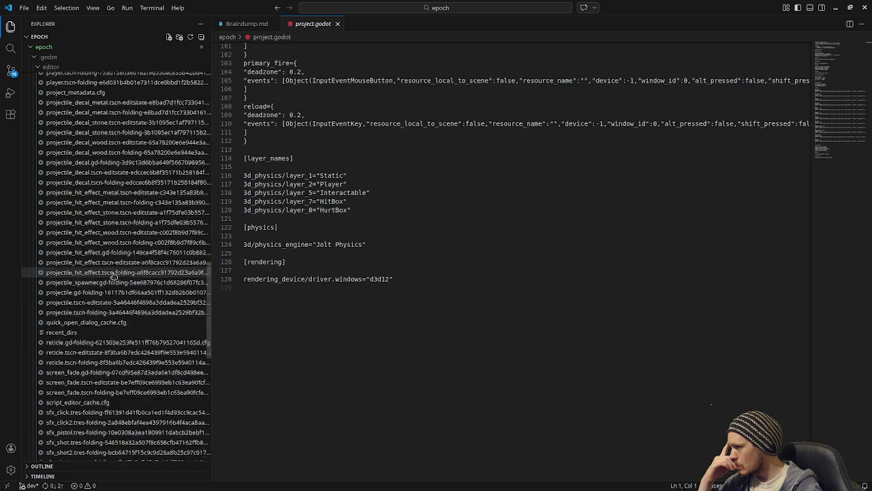
scroll(113, 275, "down", 3)
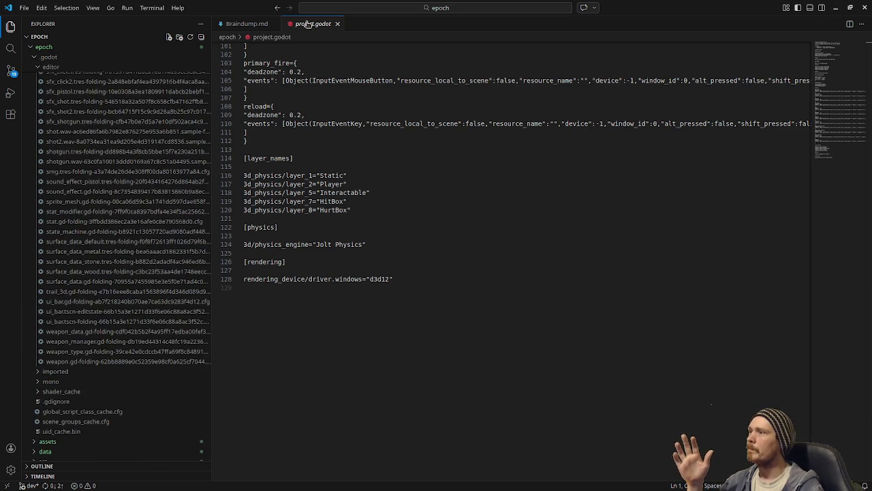
left_click(338, 24)
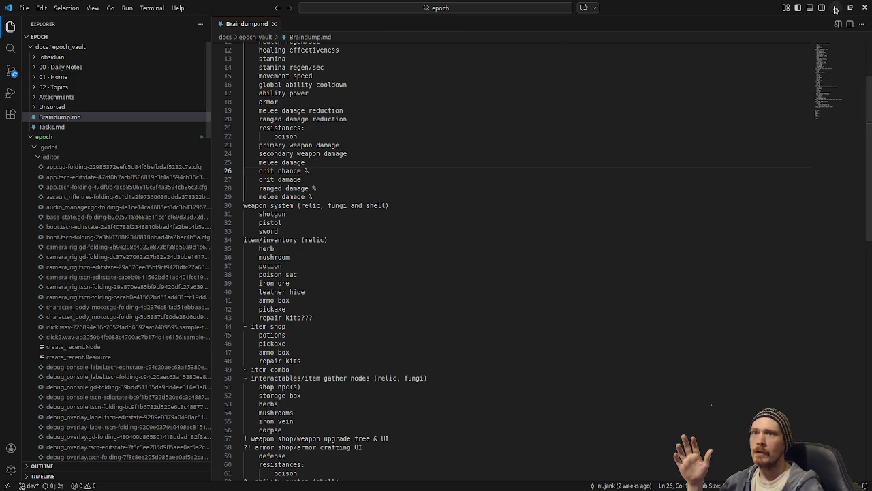
- Minimize VS Code and quit Godot with Don't Save for the unsaved script
left_click(835, 9)
left_click(864, 8)
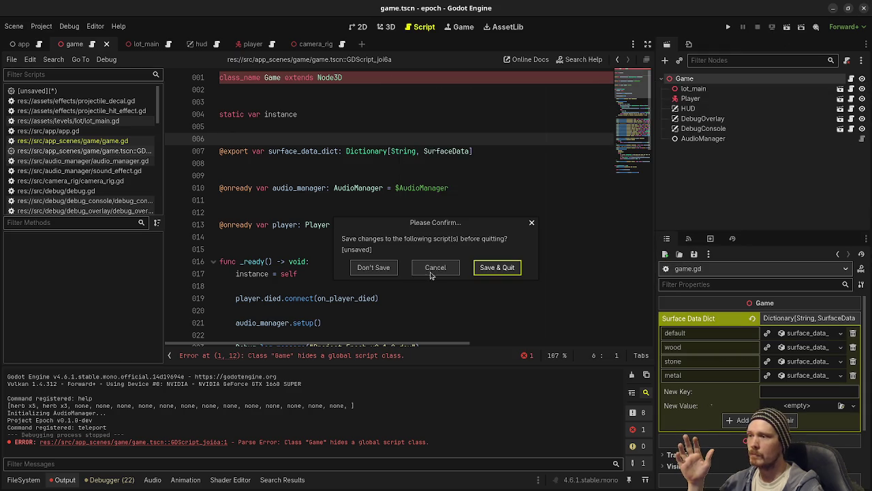
left_click(373, 269)
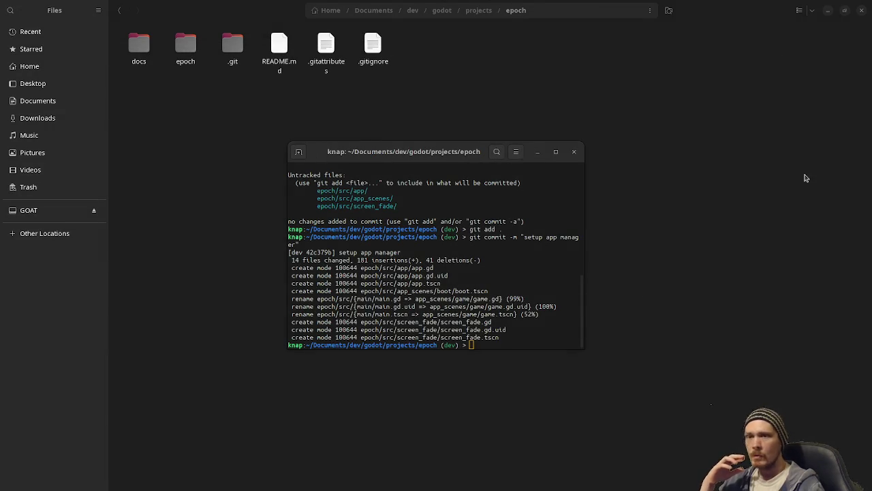
- Open the Activities overview with the Super key and leave it again
key("super")
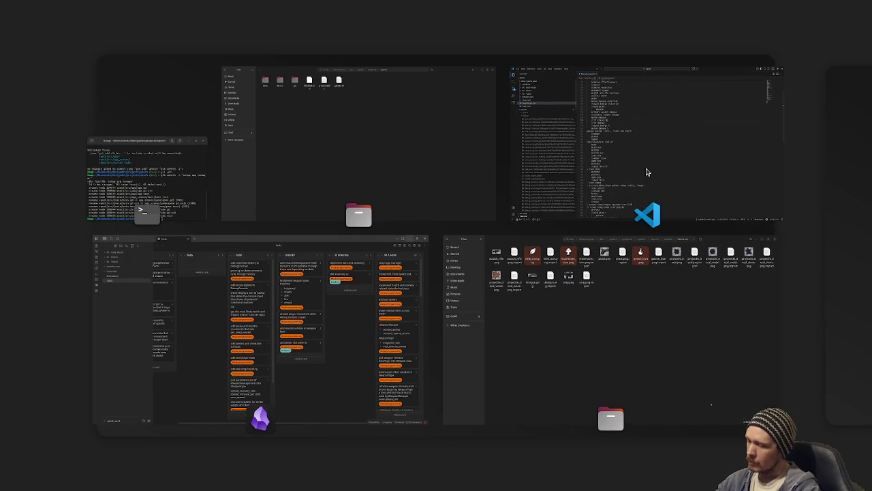
key("super")
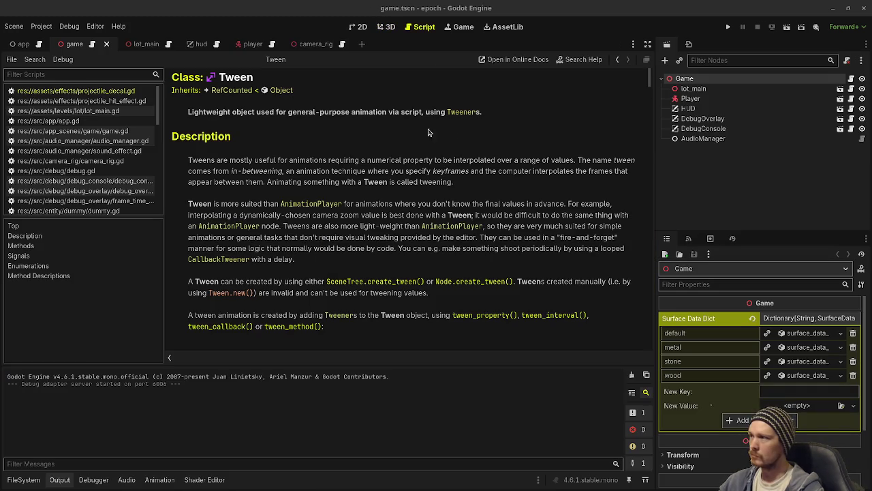
- Close the Tween help page from the script list
scroll(50, 196, "down", 10)
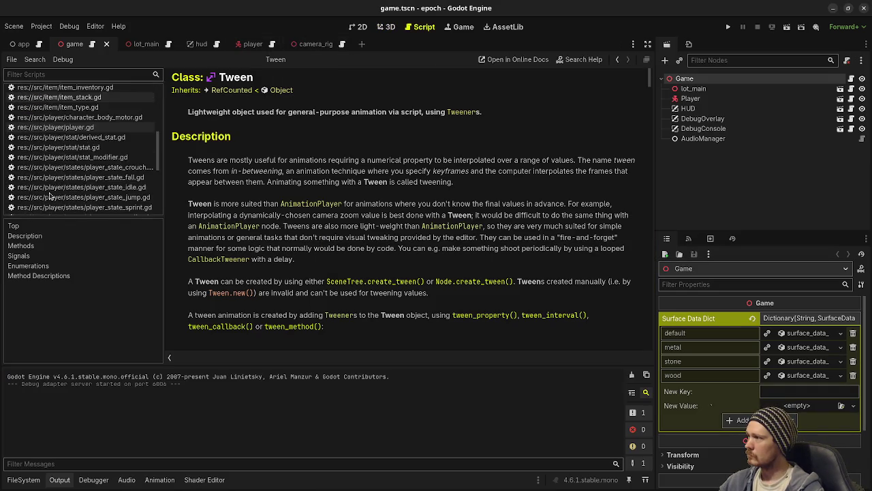
scroll(50, 197, "down", 3)
right_click(39, 208)
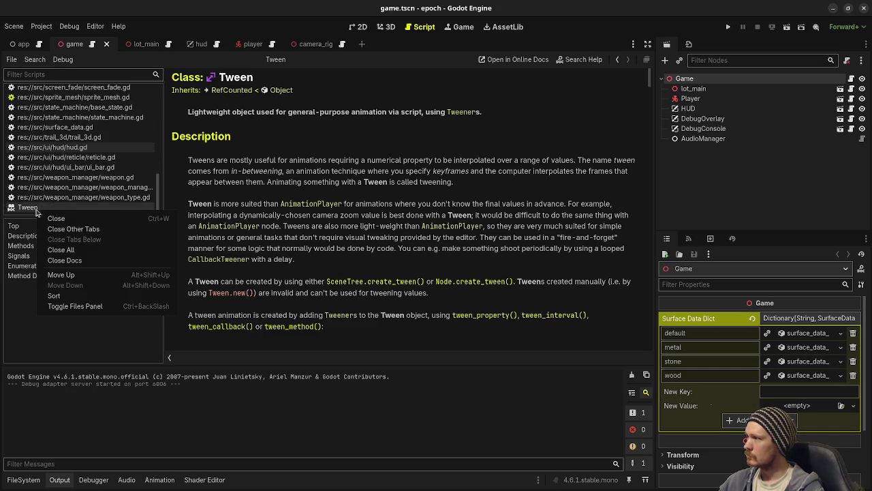
left_click(77, 262)
- Open game.gd, test-run the game and stop it, then return to VS Code
scroll(97, 183, "up", 10)
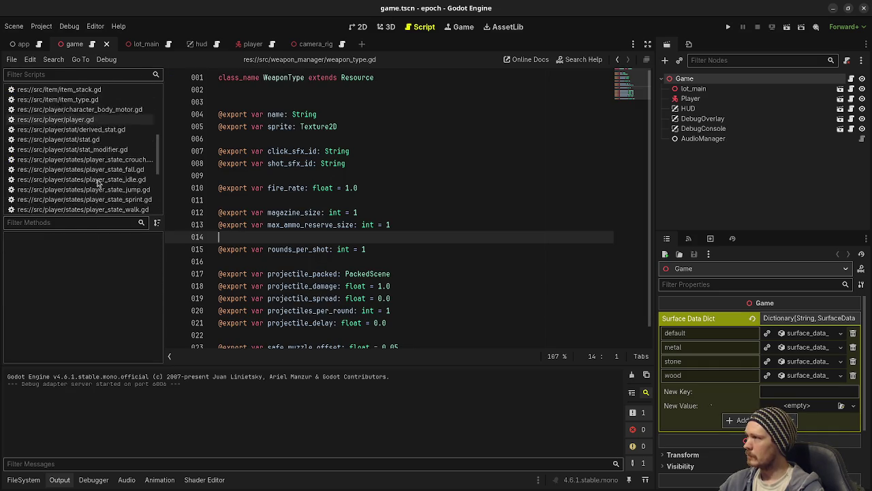
scroll(97, 182, "up", 2)
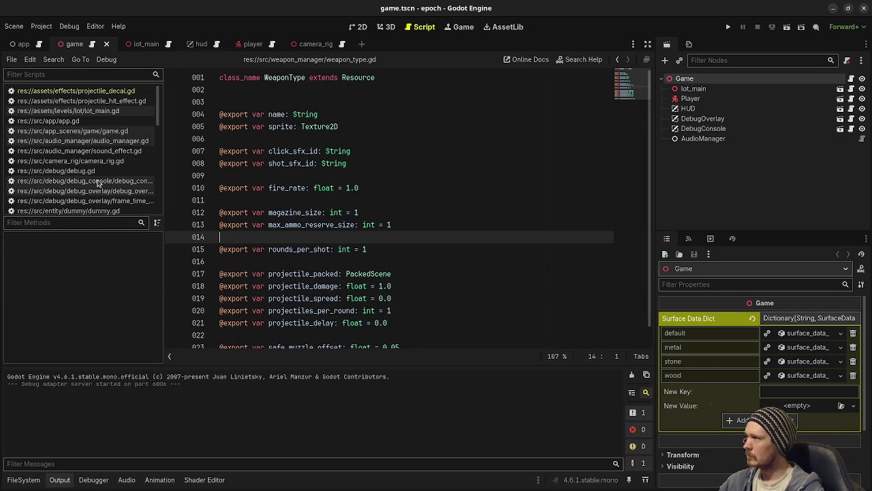
left_click(103, 134)
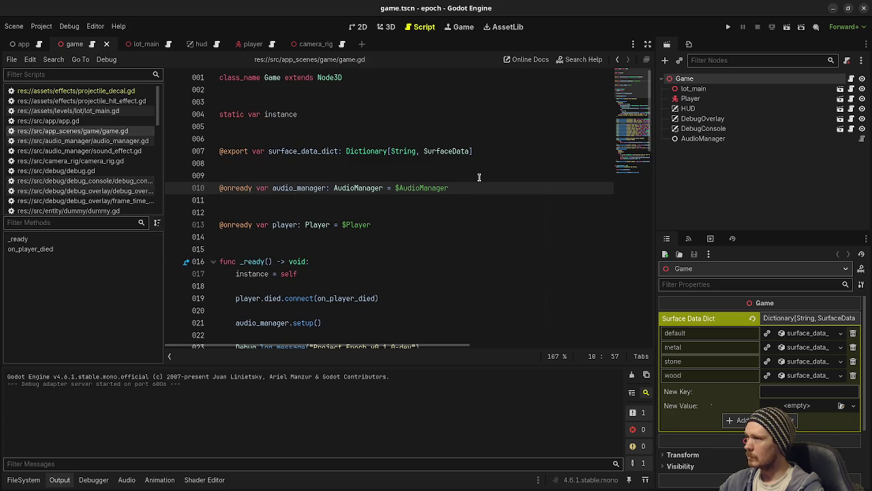
key("F5")
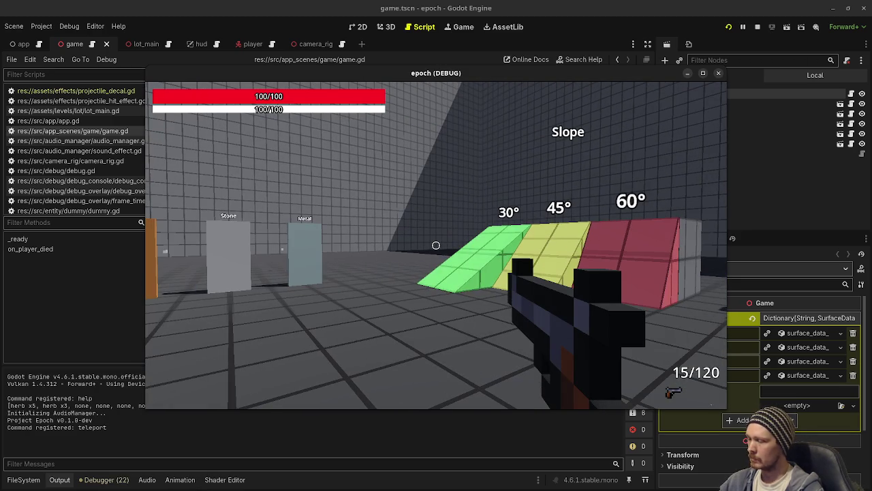
left_click(756, 27)
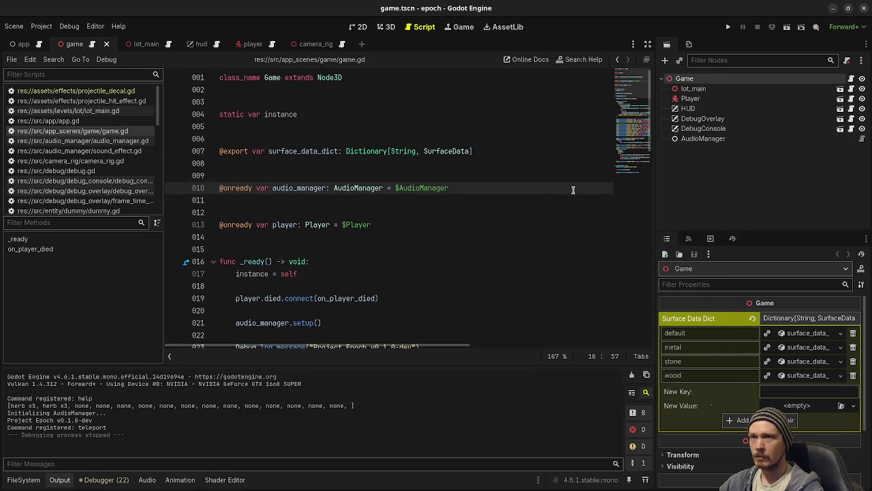
left_click(456, 248)
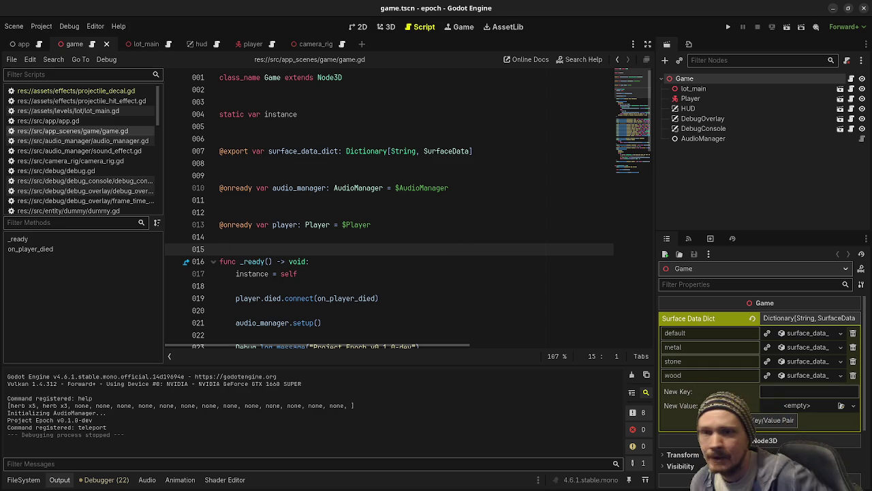
key("alt+Tab")
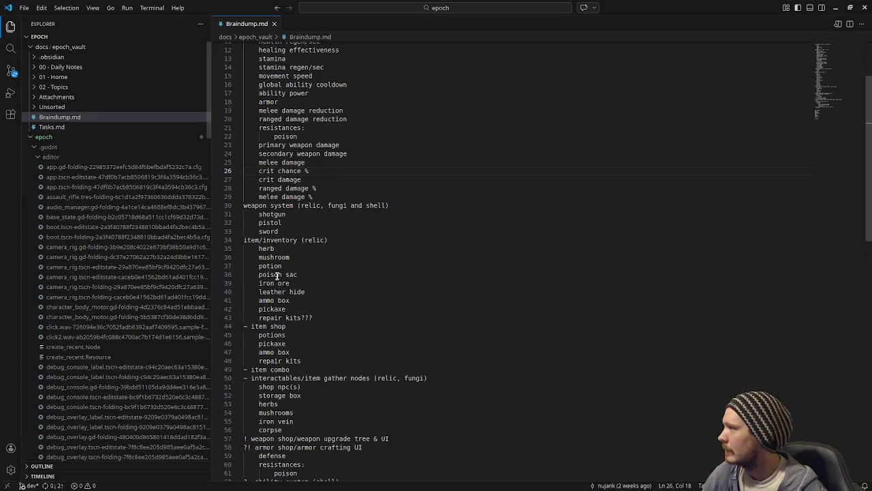
- Review the 15 pending source-control changes in VS Code, then minimize it
left_click(10, 71)
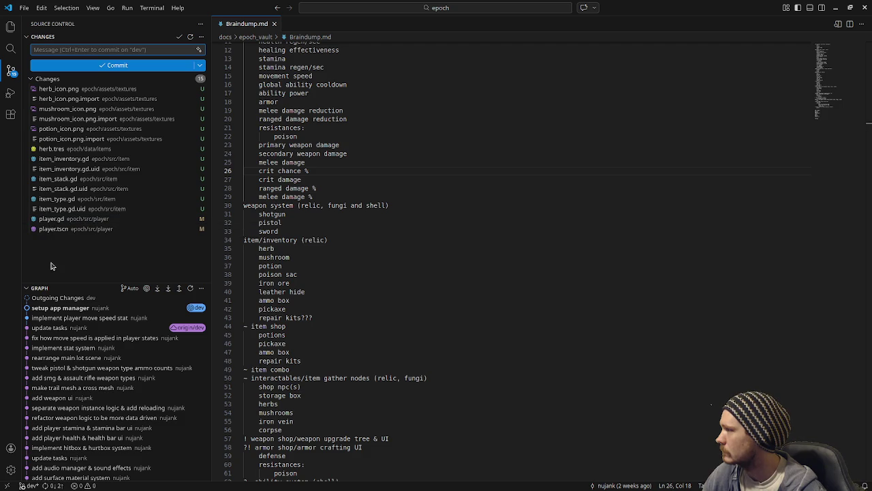
left_click(837, 9)
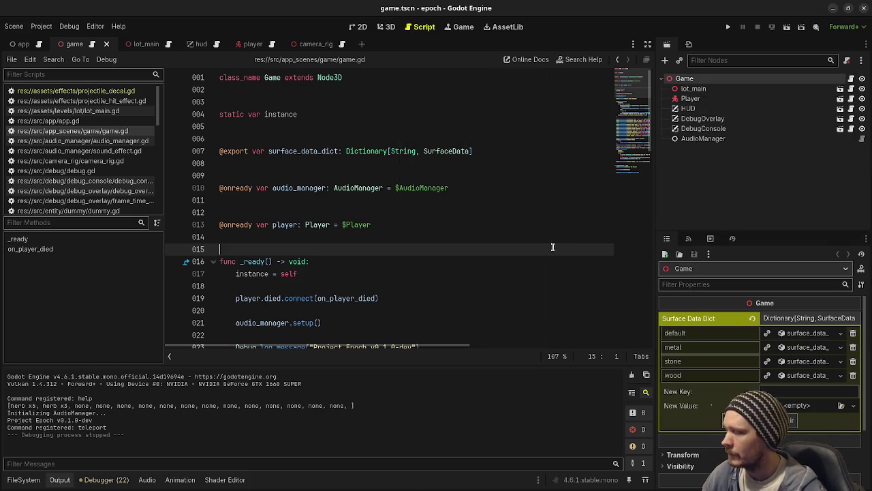
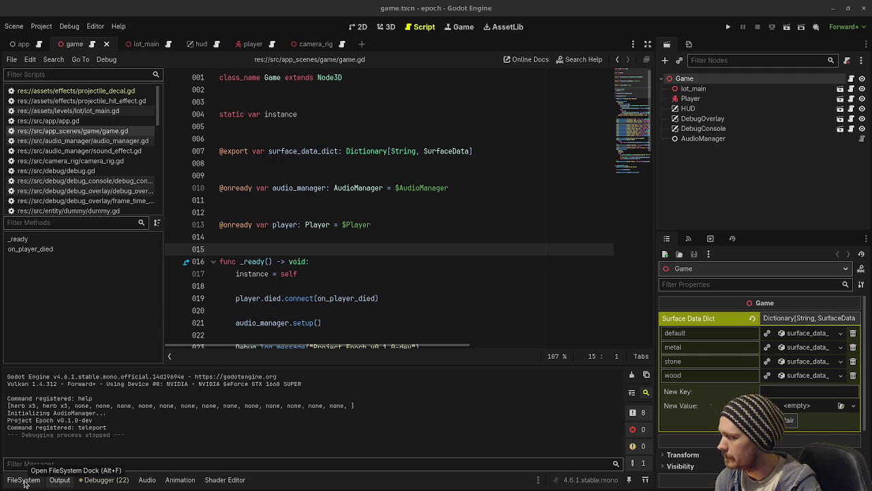
- Move the 'implement item and inventory' card to v0.1.0-dev, then return to Godot's FileSystem dock
key("alt+Tab")
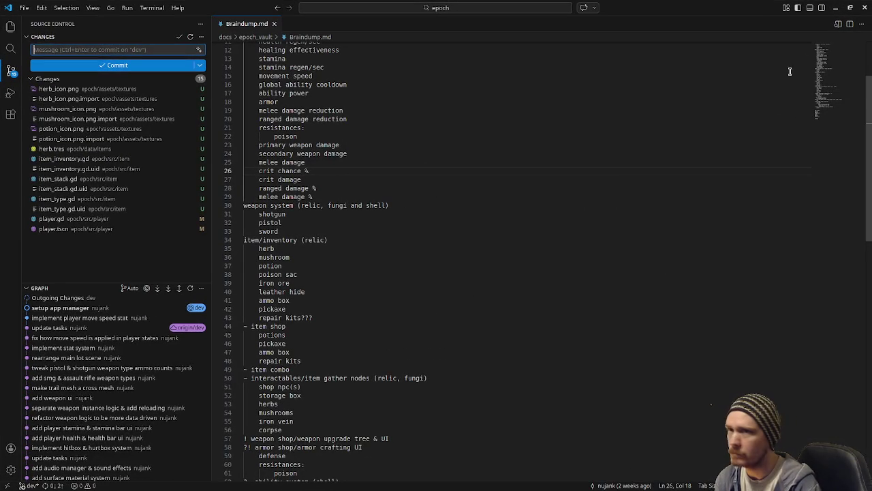
key("alt+Tab")
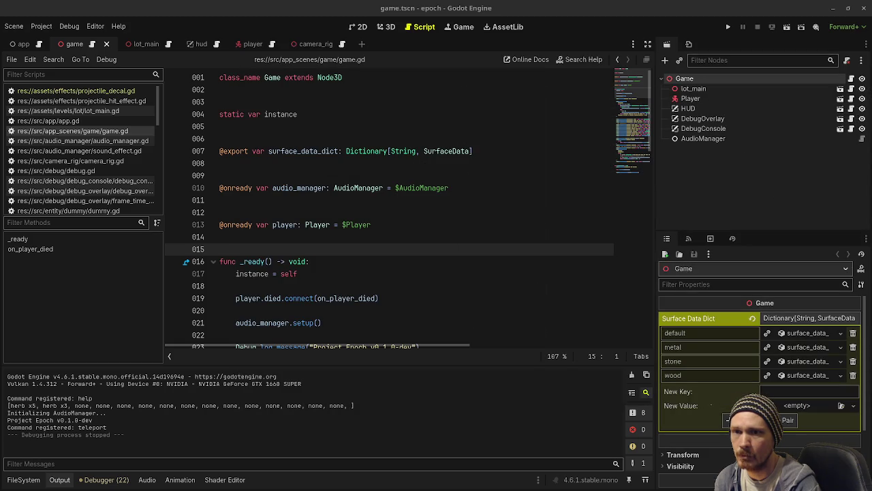
key("alt+Tab")
left_click_drag(687, 77, 768, 75)
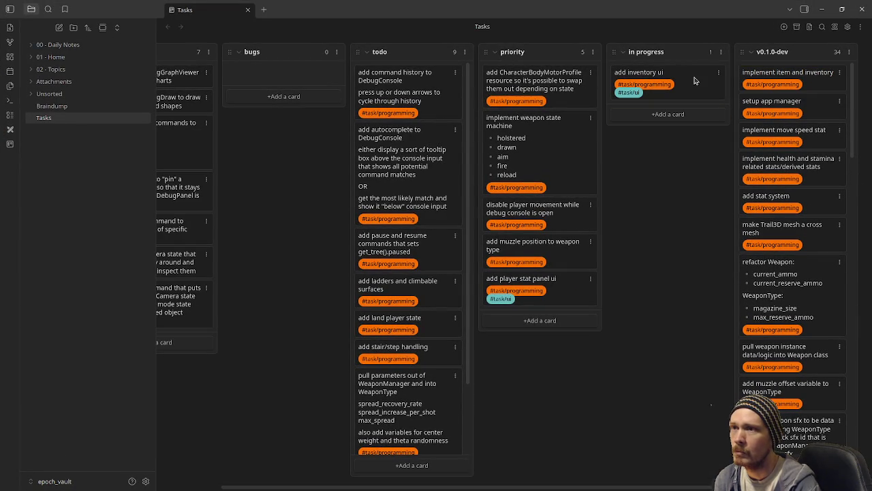
left_click(822, 13)
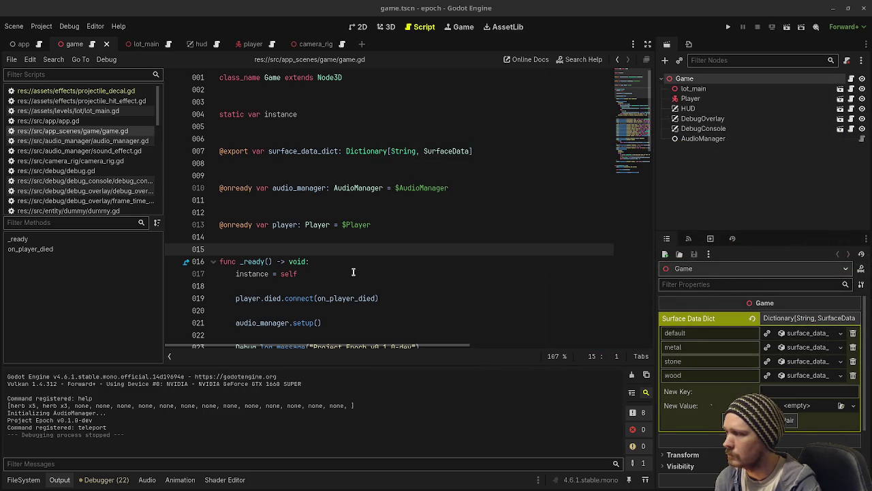
left_click(32, 480)
- Open inventory_ui.gd from the Script list and read the documentation for 'disabled'
scroll(85, 425, "down", 3)
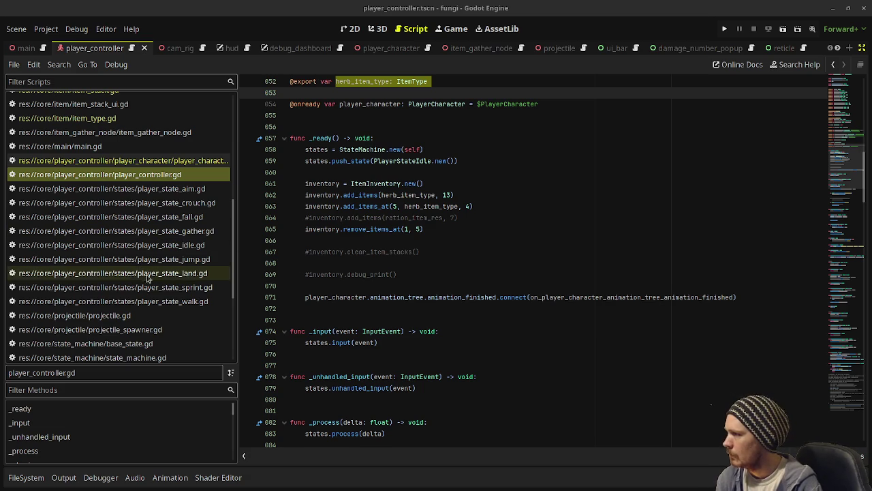
scroll(147, 283, "down", 5)
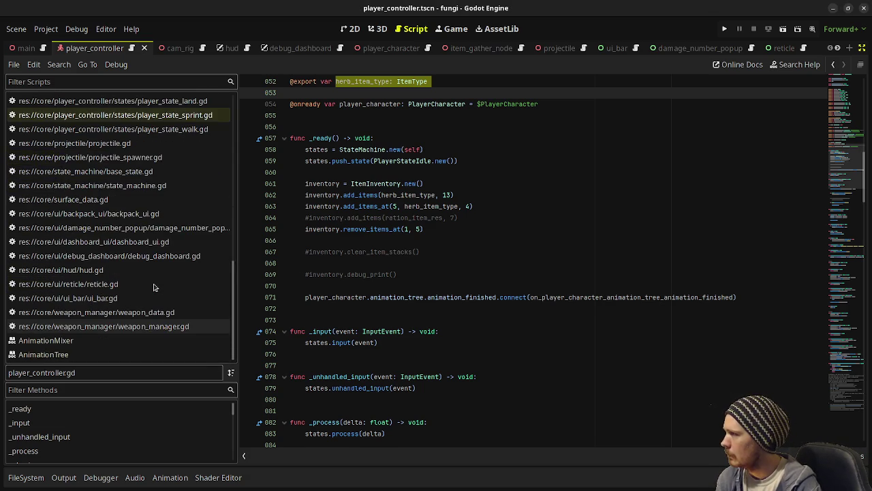
scroll(153, 287, "up", 10)
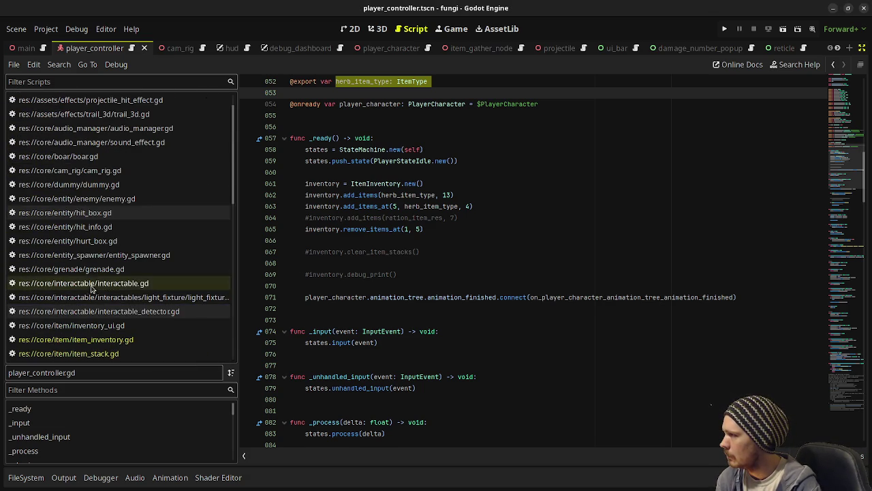
scroll(96, 211, "down", 3)
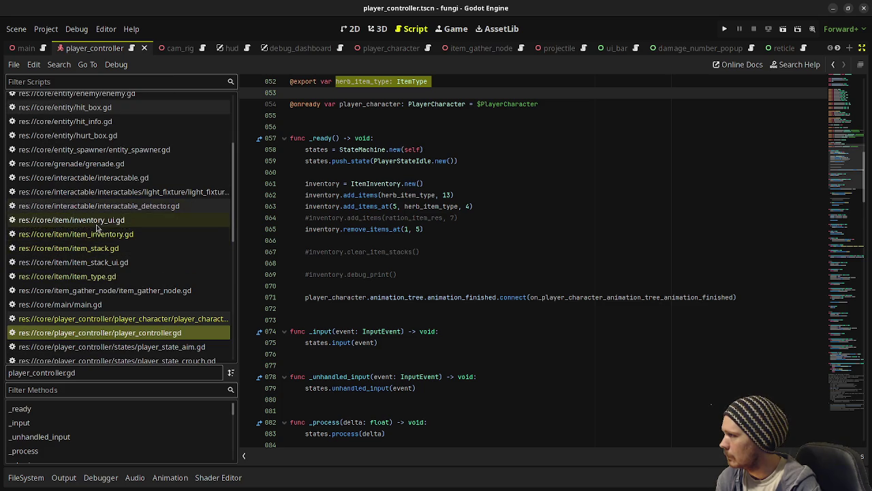
left_click(97, 221)
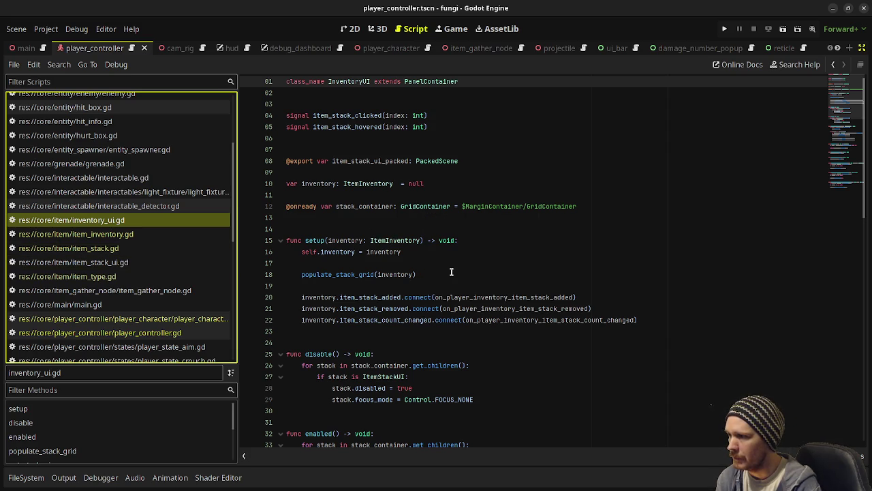
scroll(451, 272, "down", 2)
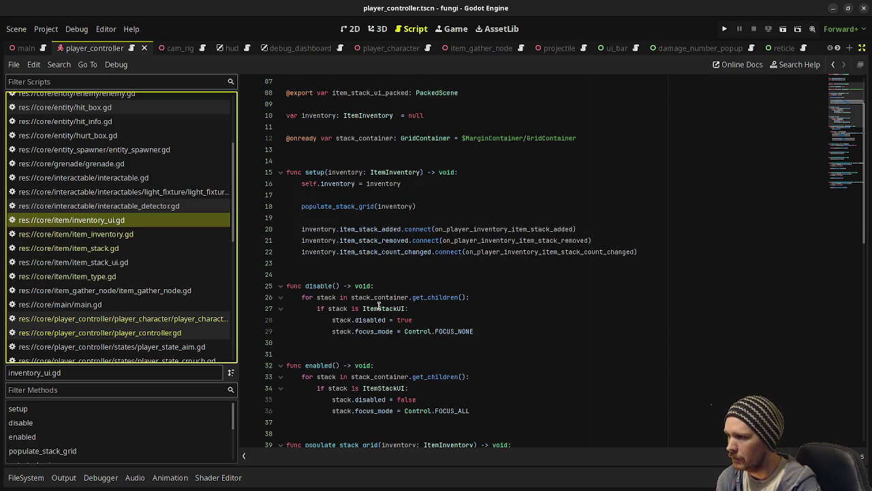
mouse_move(376, 316)
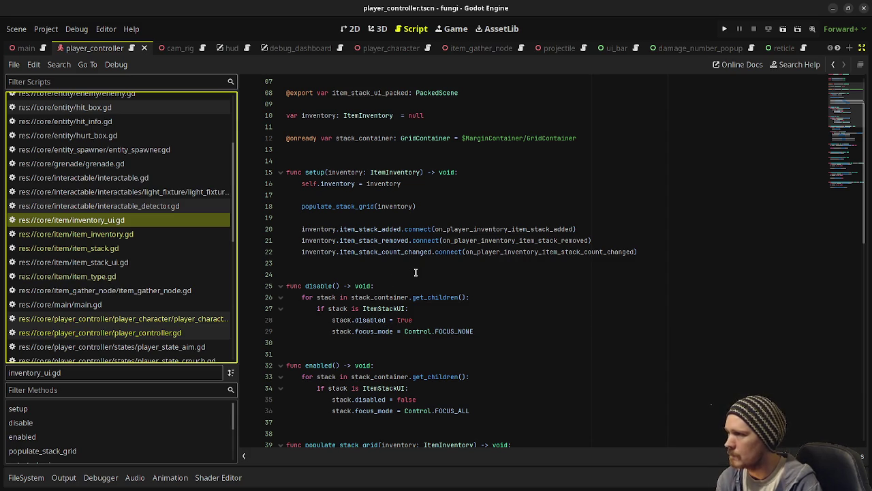
scroll(417, 273, "up", 2)
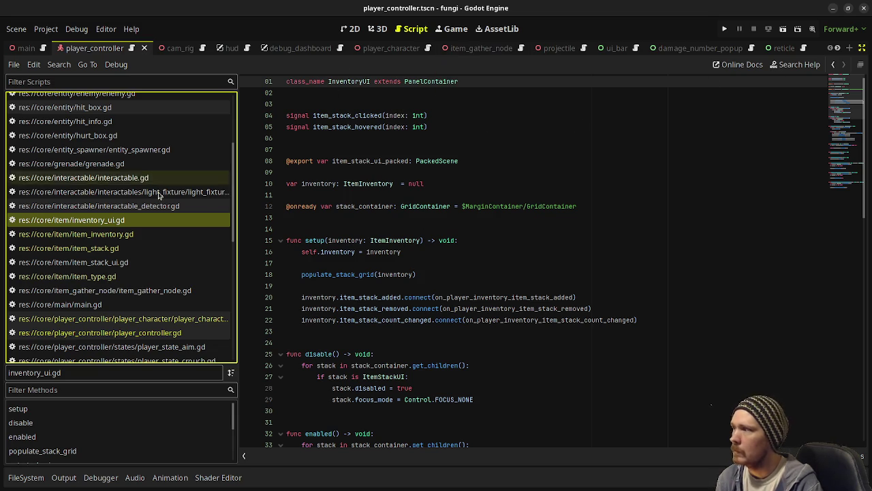
- Open inventory_ui.tscn from the core/item folder in FileSystem
left_click(26, 477)
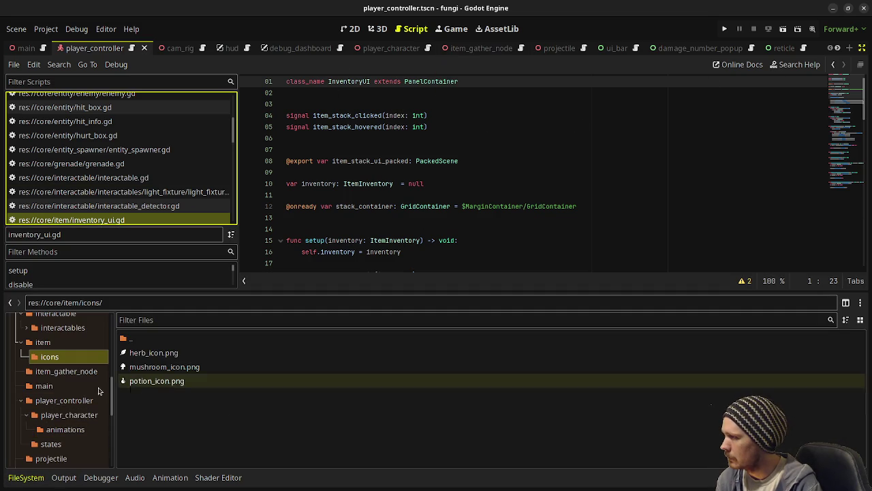
scroll(66, 395, "down", 10)
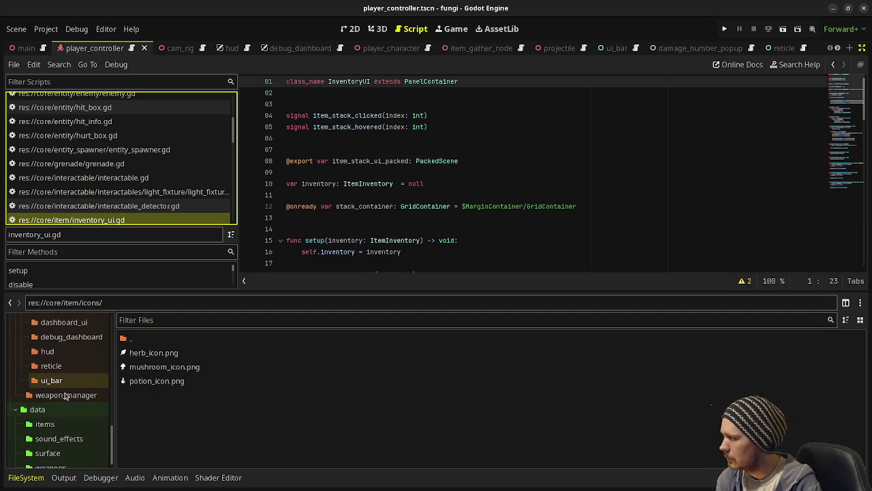
scroll(65, 395, "up", 5)
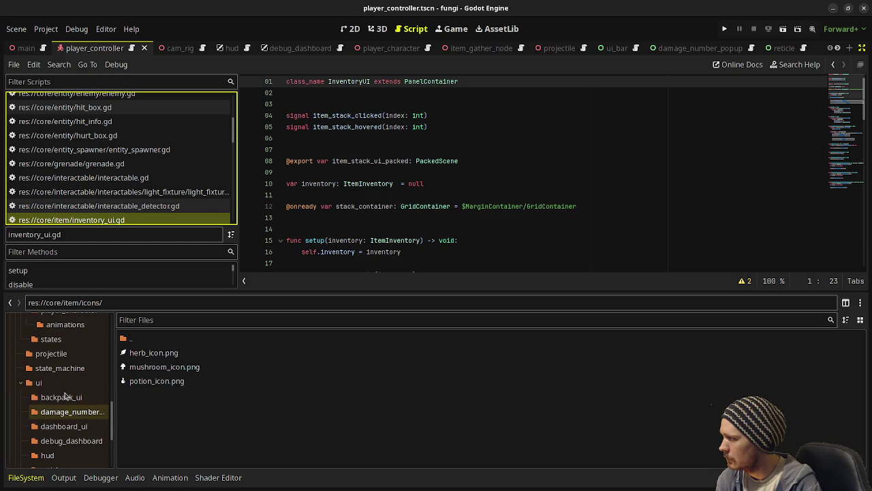
scroll(65, 396, "down", 2)
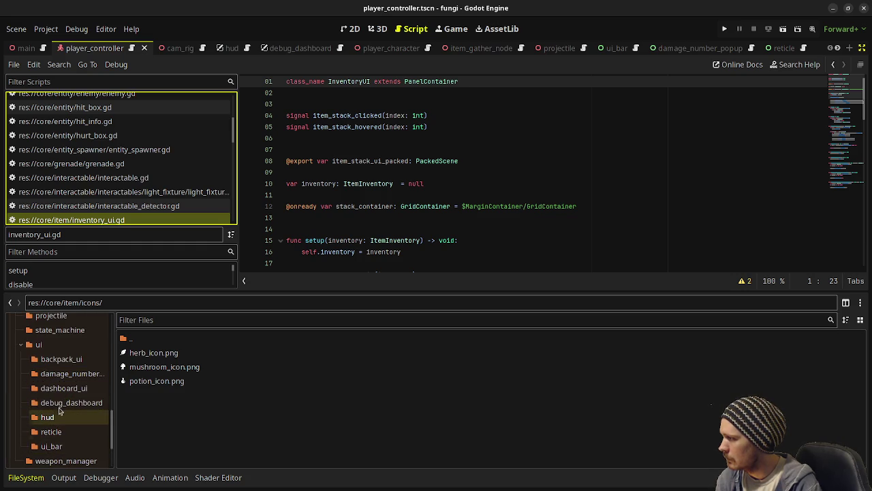
scroll(64, 399, "up", 3)
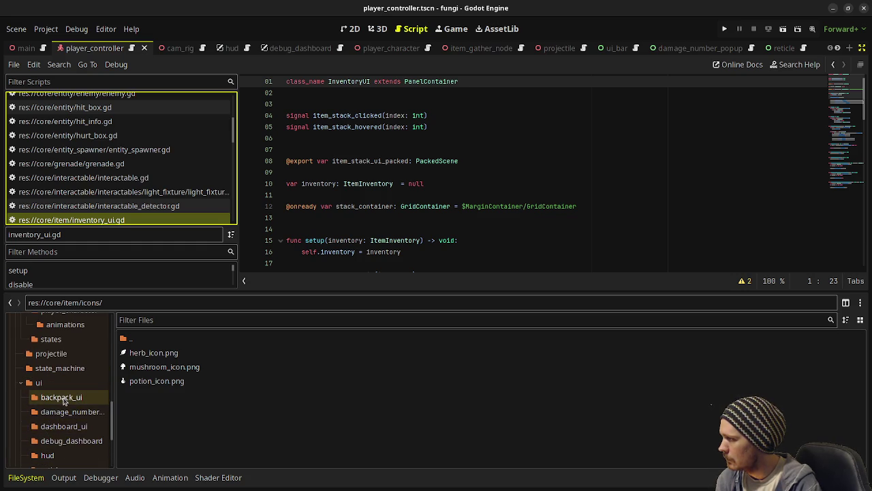
scroll(62, 396, "up", 5)
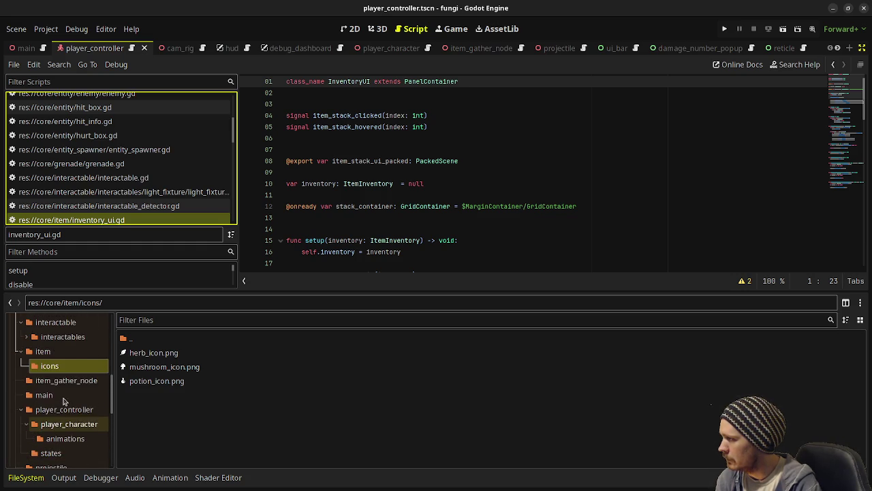
left_click(43, 351)
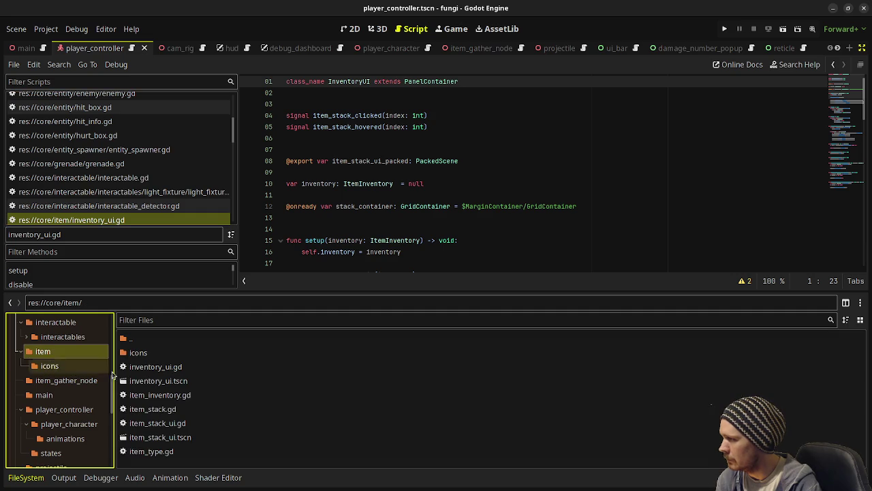
double_click(165, 386)
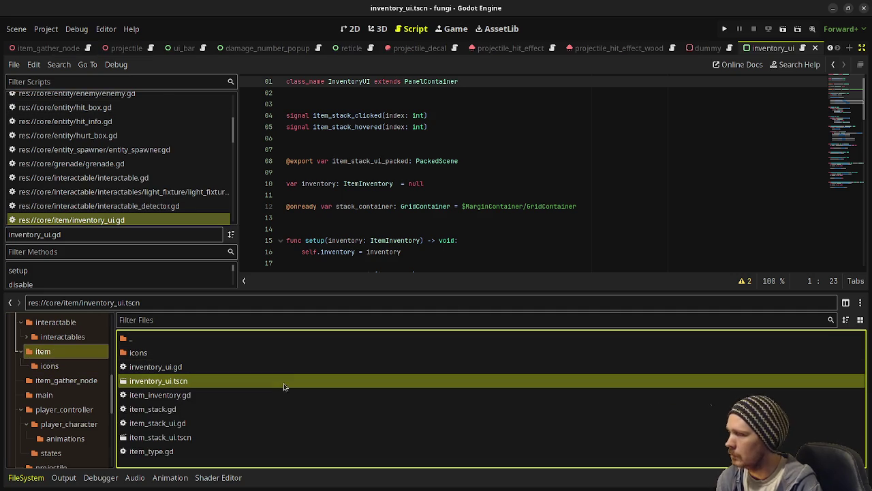
- In the 2D view, open an ItemStackUI slot's scene and its item_stack_ui.gd script
left_click(351, 28)
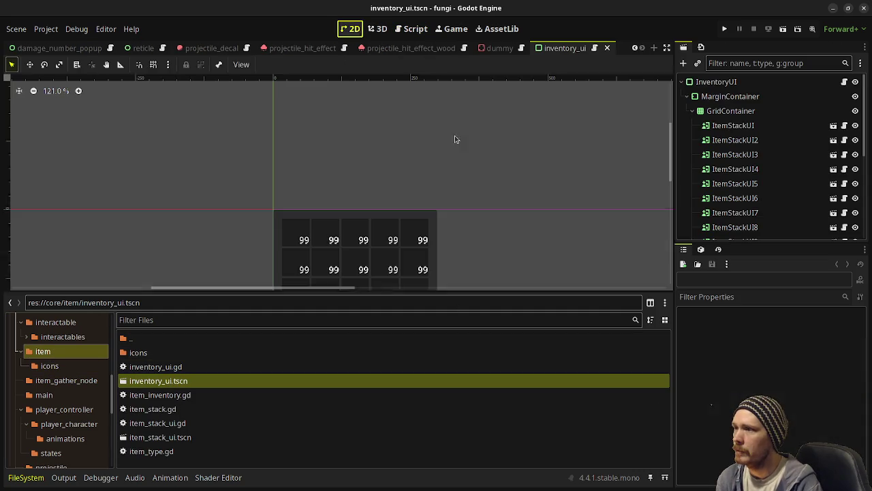
scroll(505, 178, "down", 3)
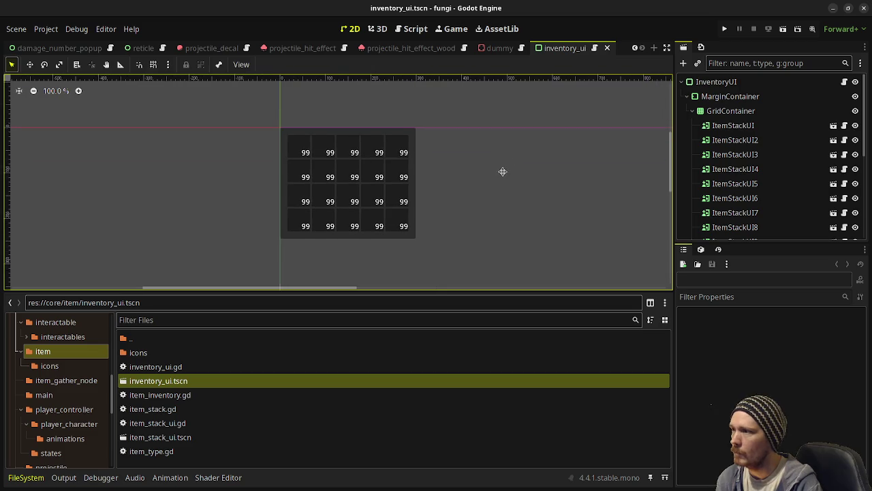
scroll(730, 130, "down", 5)
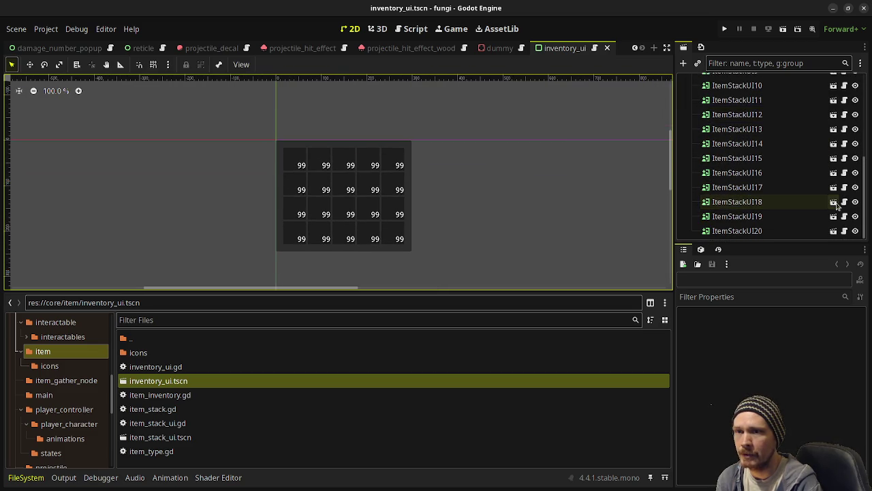
left_click(833, 202)
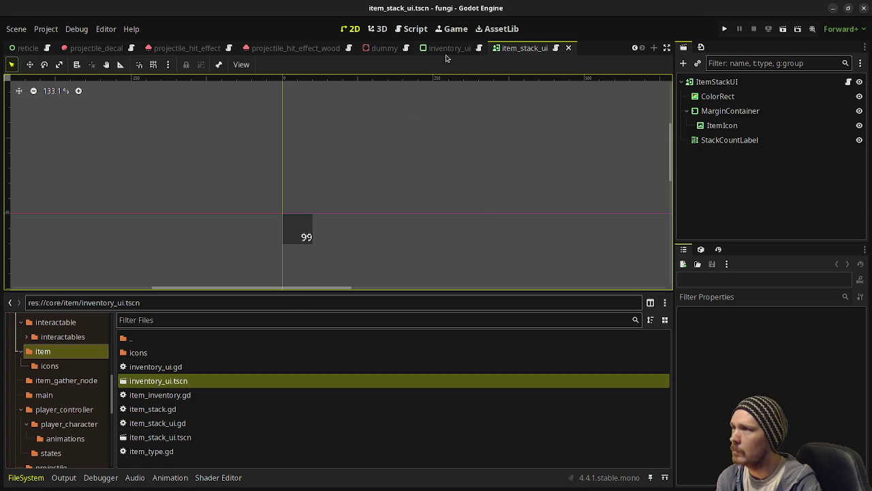
left_click(556, 48)
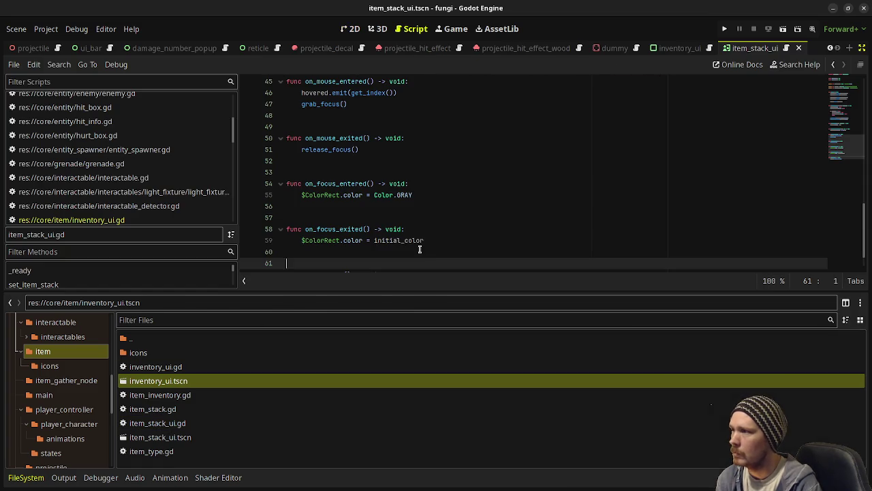
scroll(423, 242, "up", 12)
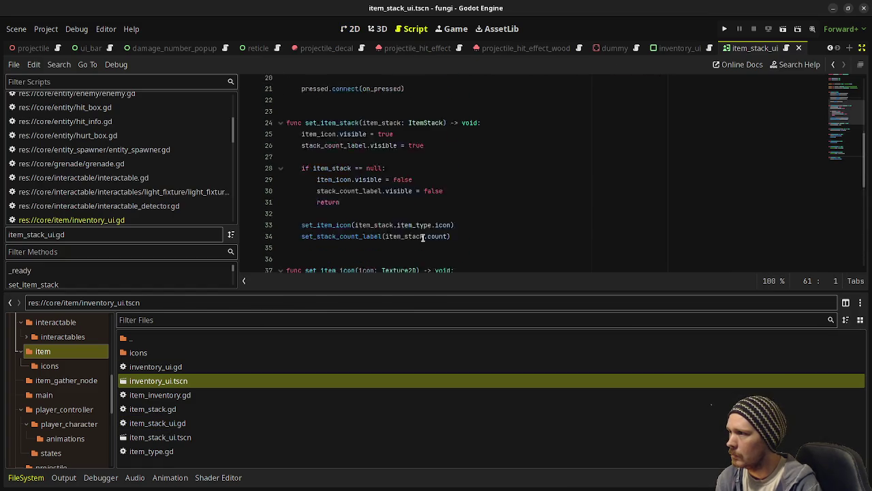
scroll(423, 238, "up", 3)
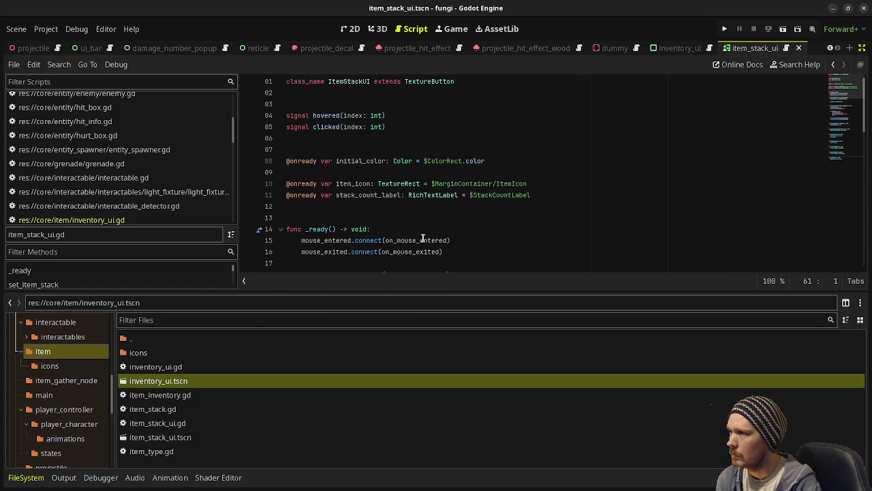
scroll(357, 193, "down", 1)
scroll(357, 193, "down", 3)
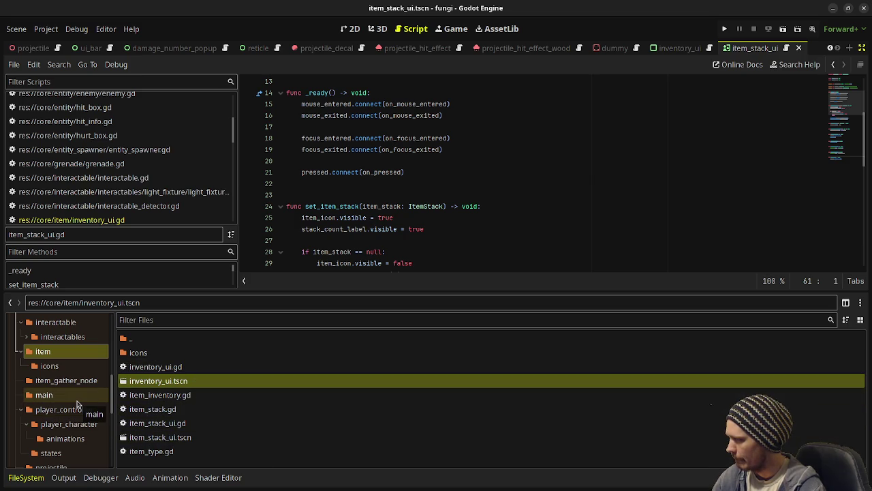
scroll(75, 402, "down", 5)
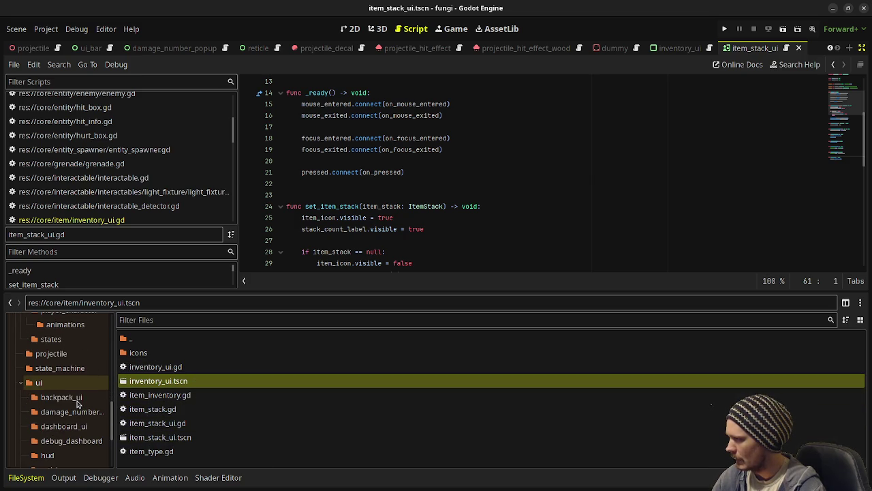
left_click(62, 396)
- Open backpack_ui.tscn and select its InventoryUI node to inspect its properties
double_click(171, 366)
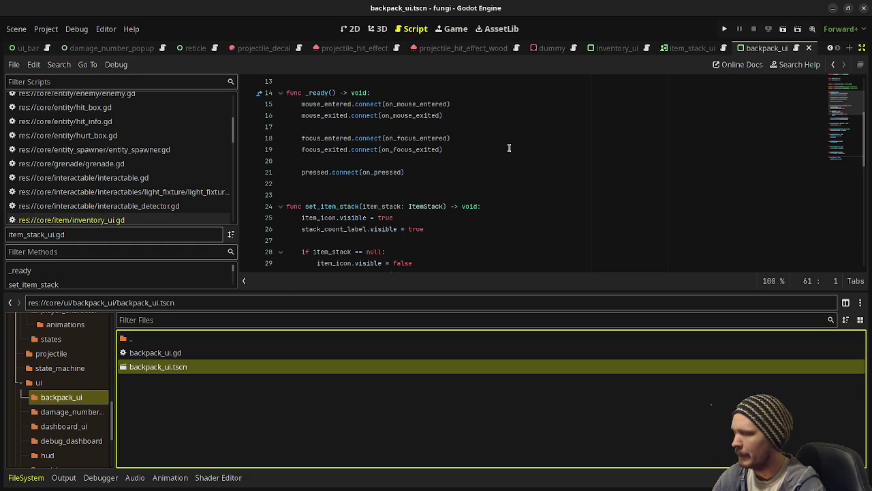
left_click(862, 49)
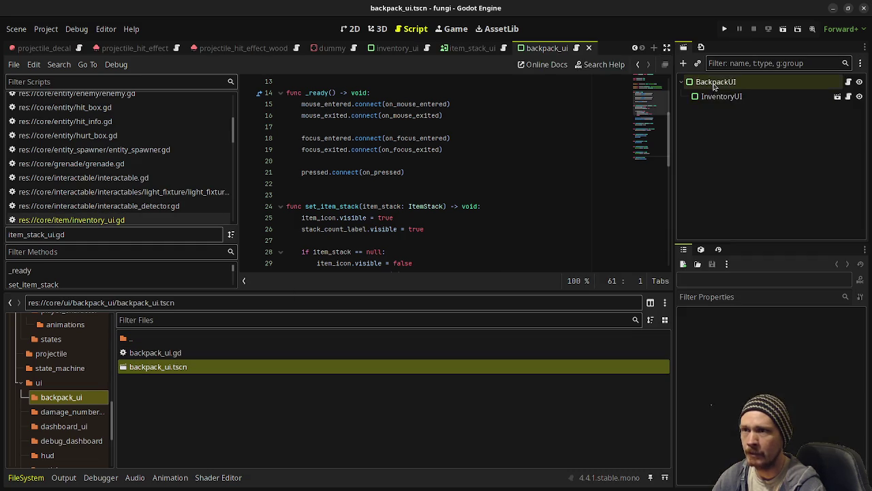
left_click(377, 29)
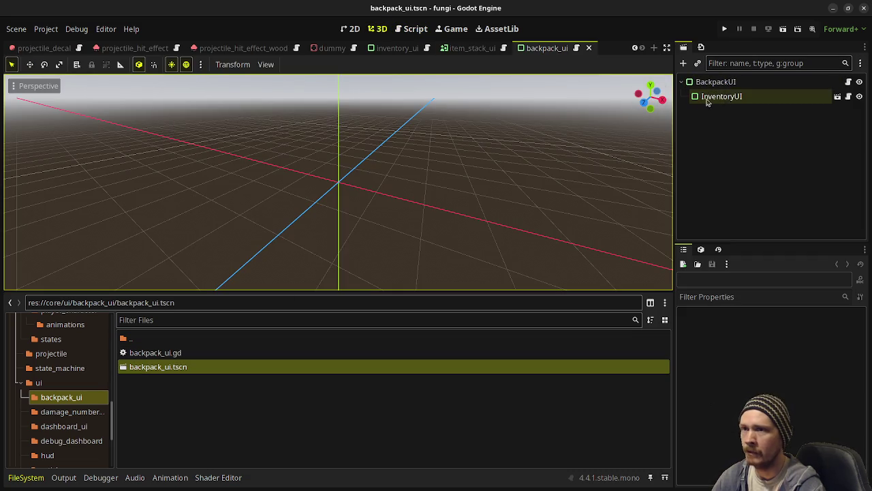
left_click(711, 96)
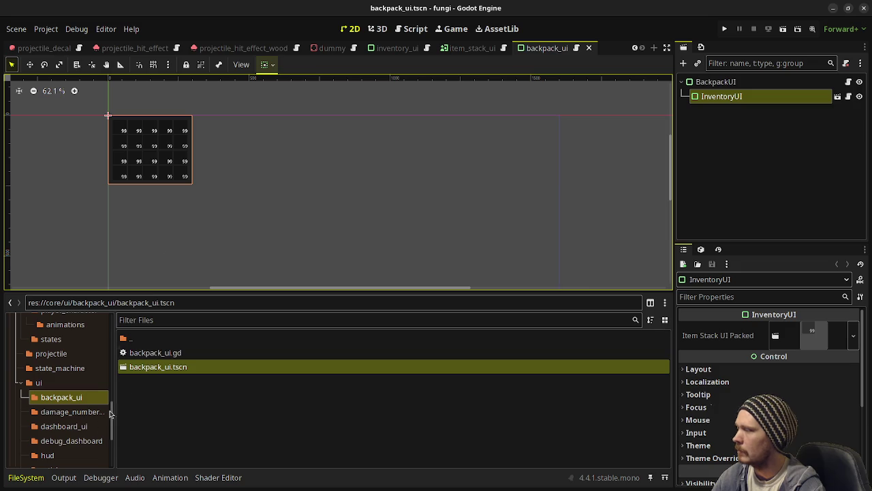
scroll(66, 434, "down", 1)
- Open dashboard_ui.tscn, inspect the ScrollButton's texture settings, then view the item_stack_ui scene
left_click(72, 409)
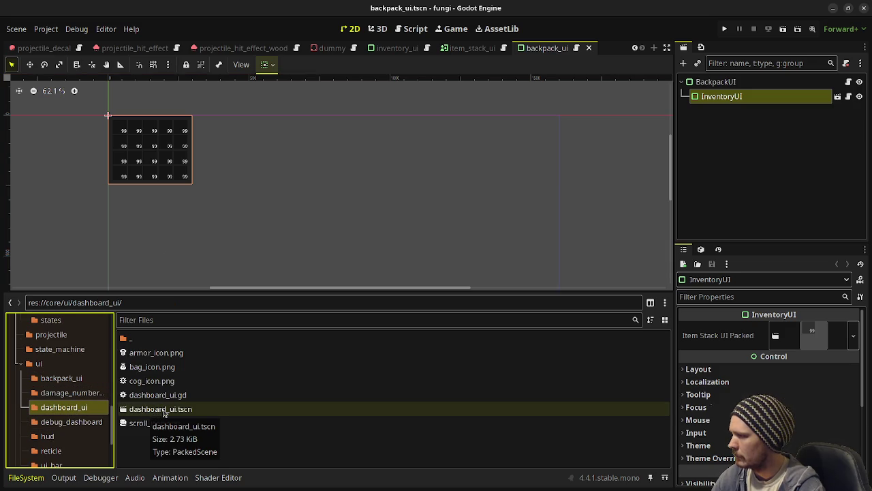
double_click(164, 410)
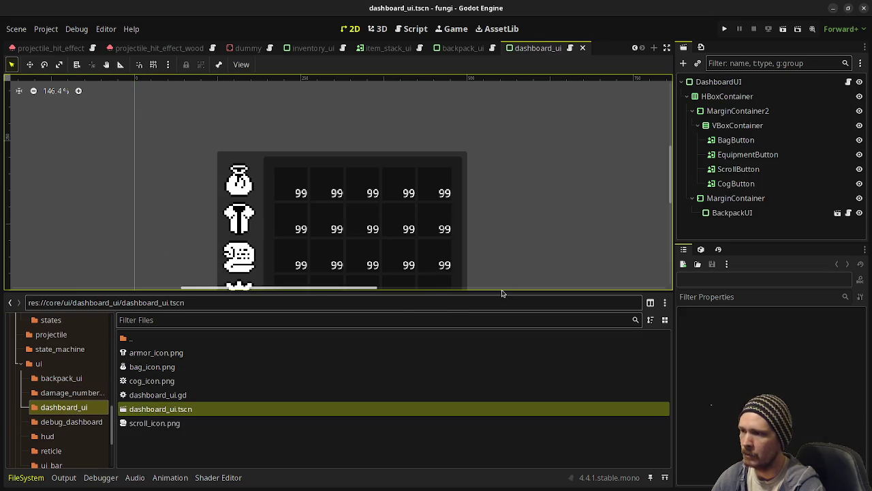
left_click_drag(502, 293, 513, 375)
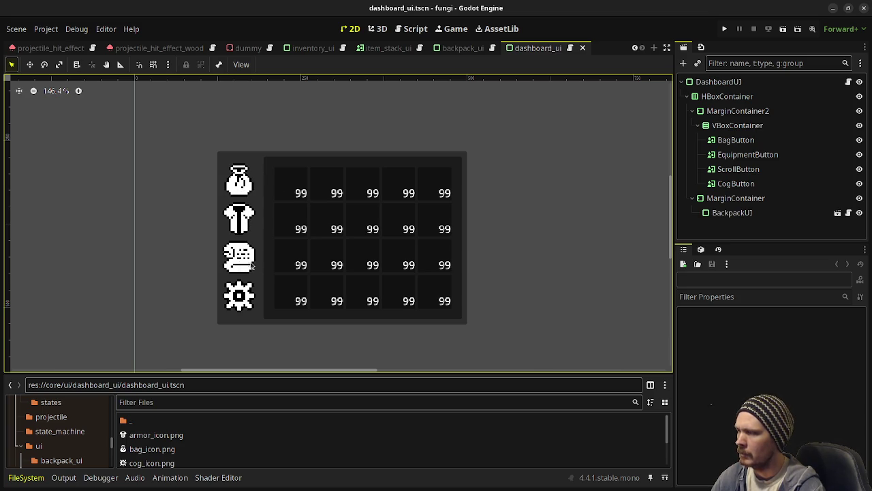
left_click(728, 172)
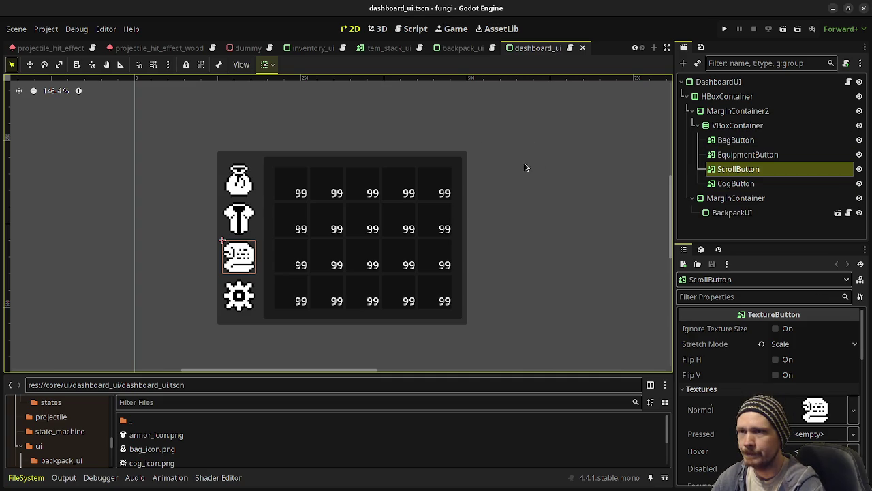
left_click(313, 49)
left_click(392, 49)
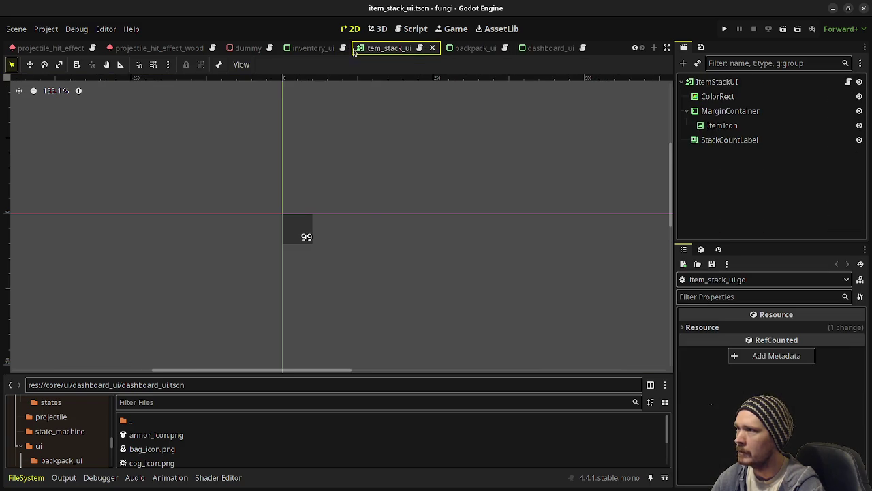
- Compare the inventory_ui and item_stack_ui scenes, then start a new empty scene
left_click(326, 50)
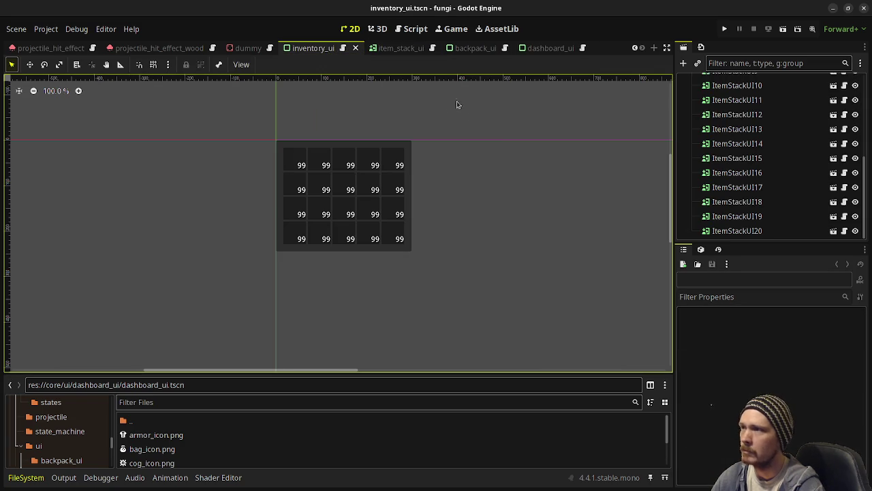
left_click(399, 49)
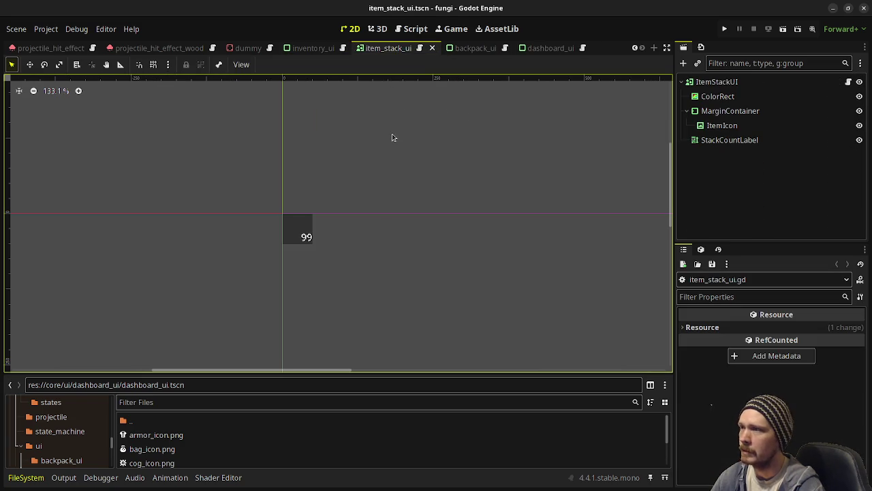
left_click(315, 49)
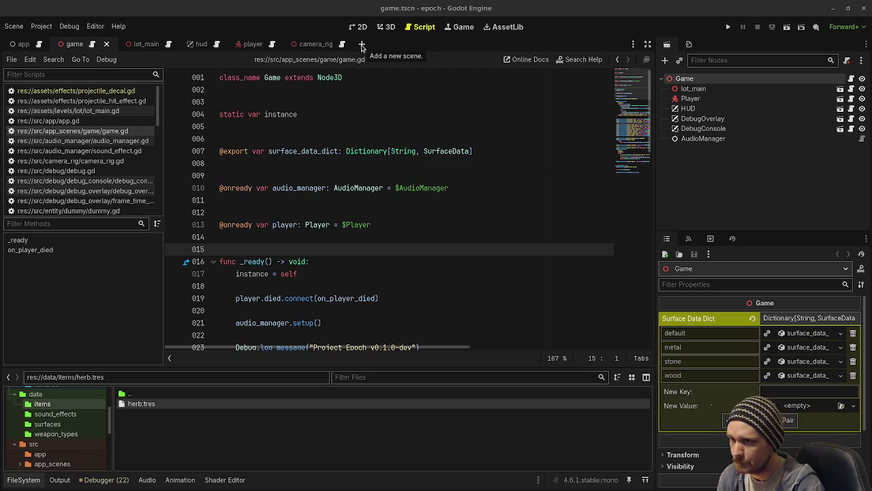
left_click(362, 44)
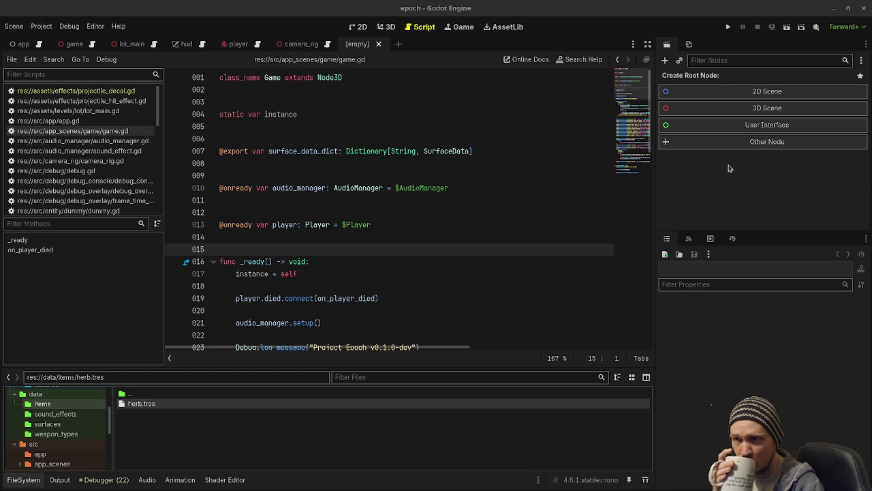
- Make a PanelContainer the new scene's root node and begin renaming it
left_click(728, 142)
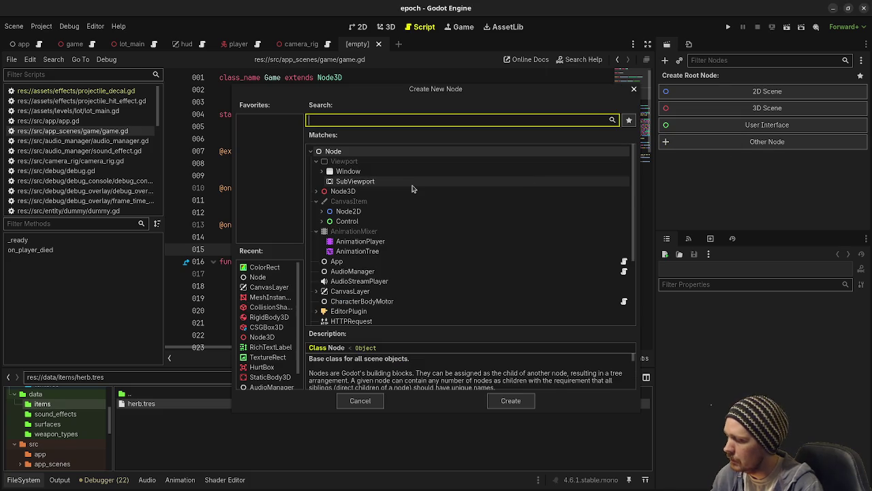
type("panelcon")
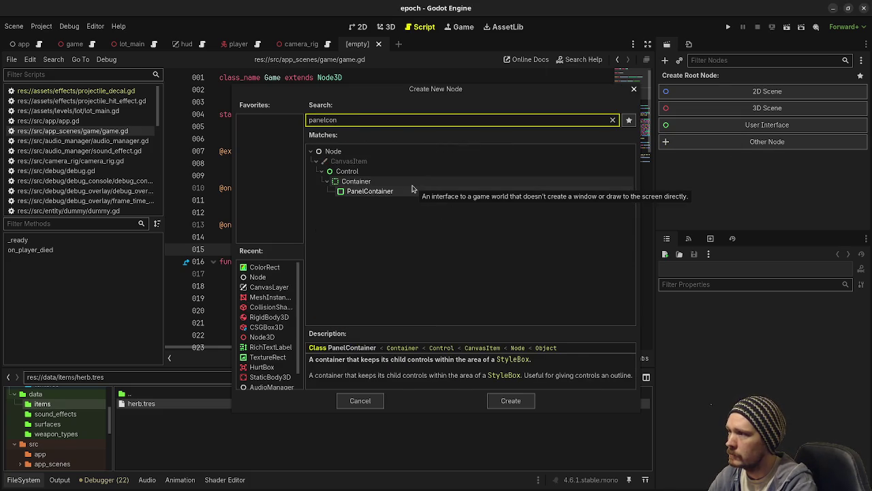
key("Return")
key("F2")
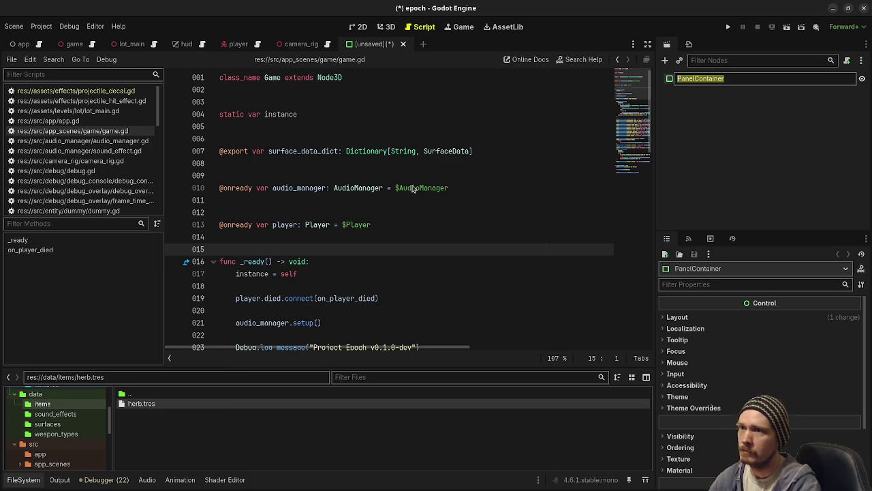
- Rename the root to InventoryUI and save as inventory_ui.tscn in new folder src/ui/inventory_ui
type("InventoryUI")
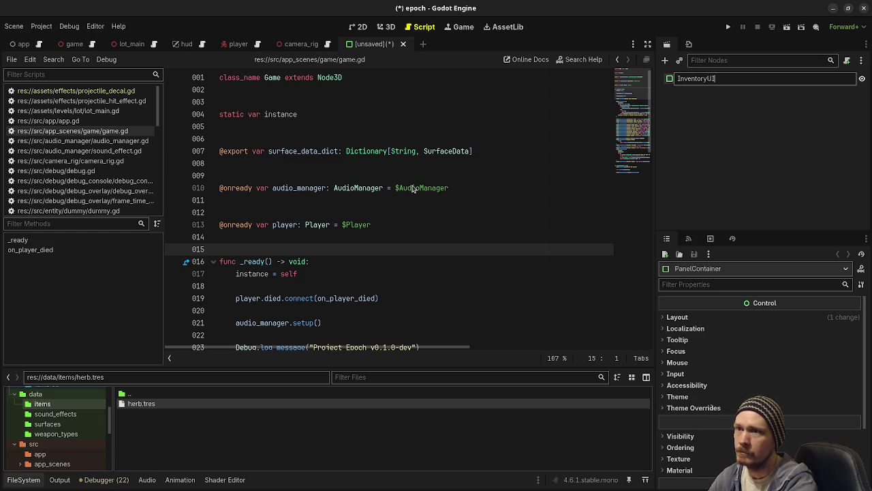
key("Return")
key("ctrl+s")
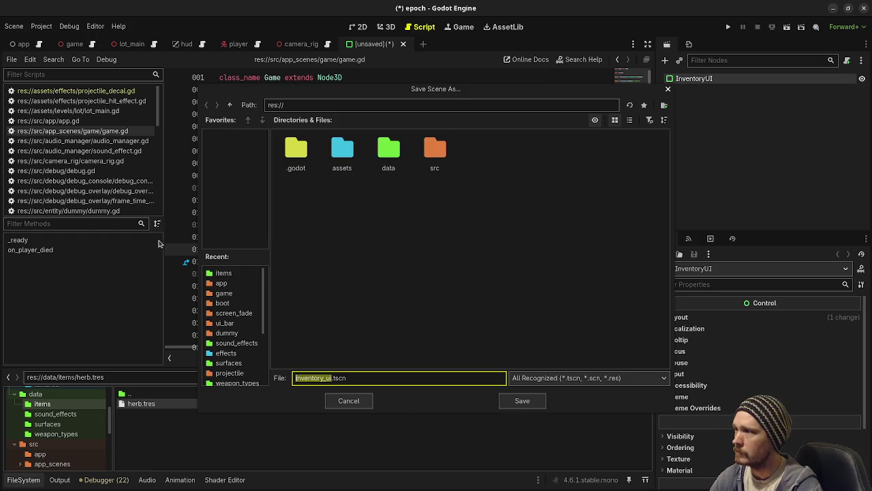
double_click(431, 160)
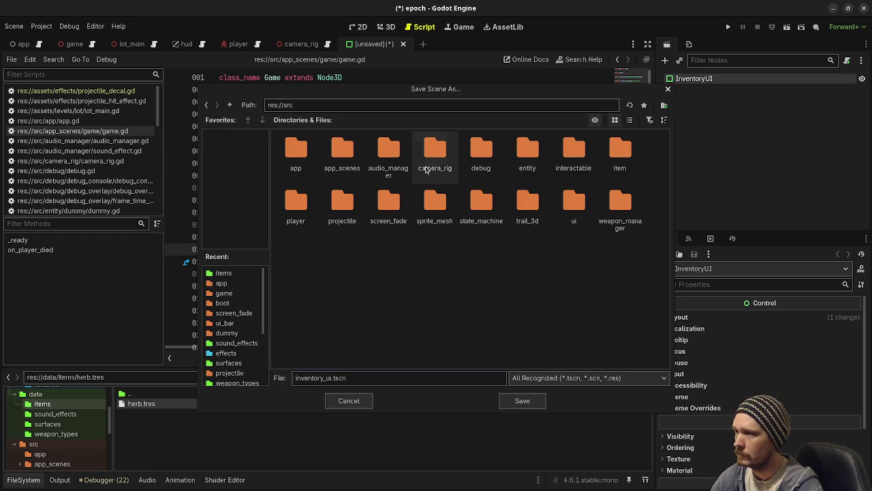
double_click(573, 201)
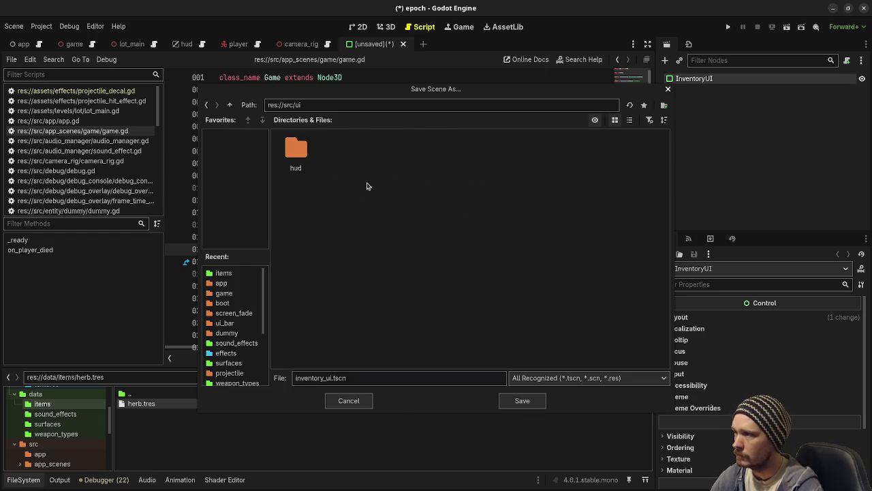
left_click(665, 110)
type("inventory_ui")
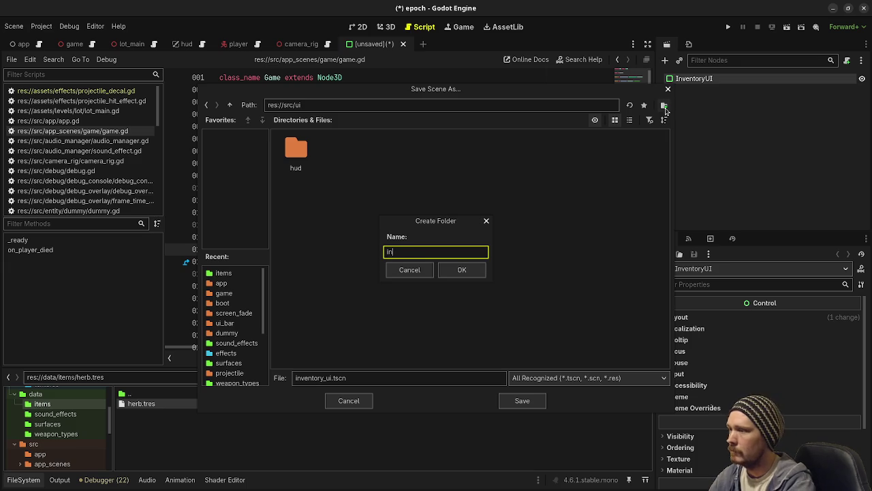
key("Return")
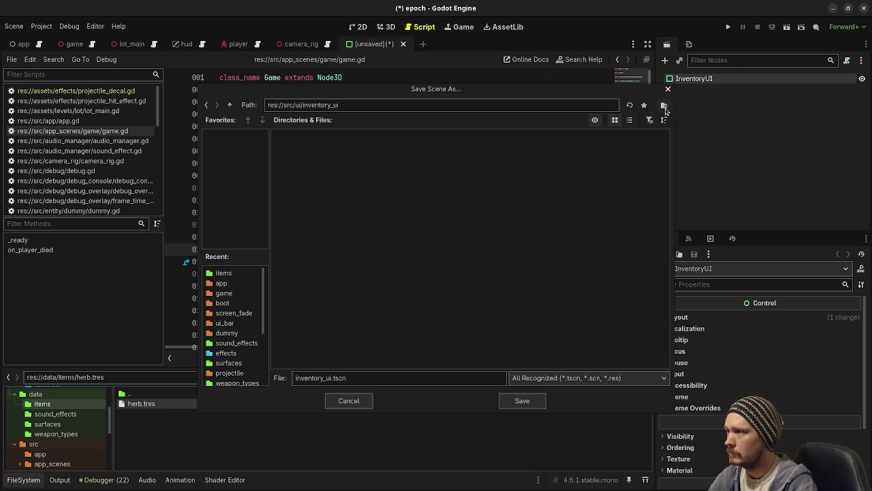
left_click(522, 402)
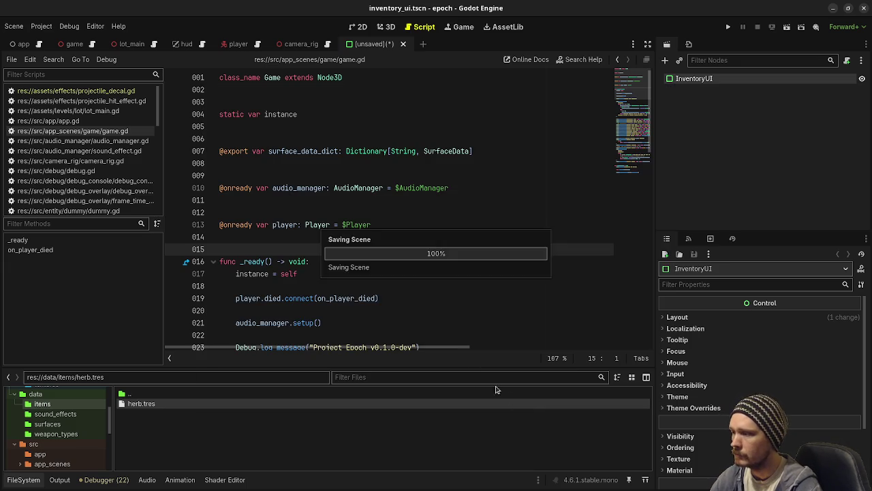
left_click(848, 60)
- Create the inventory_ui.gd script for InventoryUI and view the control in 2D
left_click(479, 343)
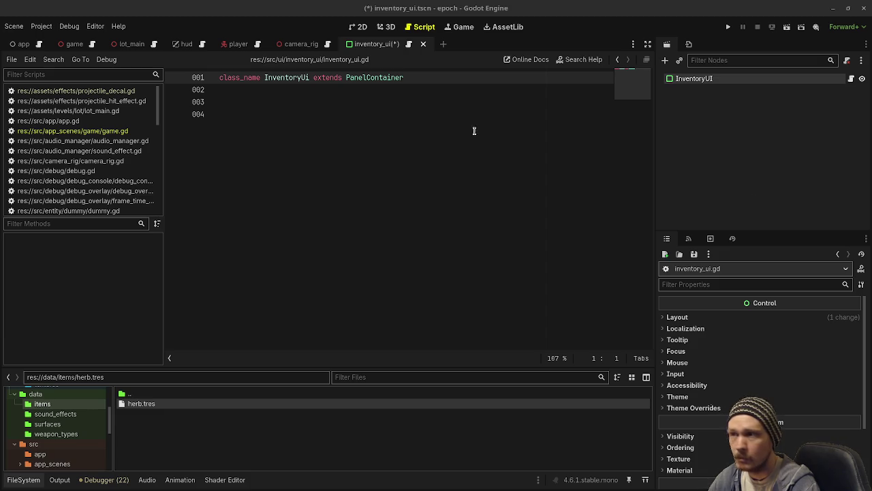
left_click(386, 26)
left_click(359, 27)
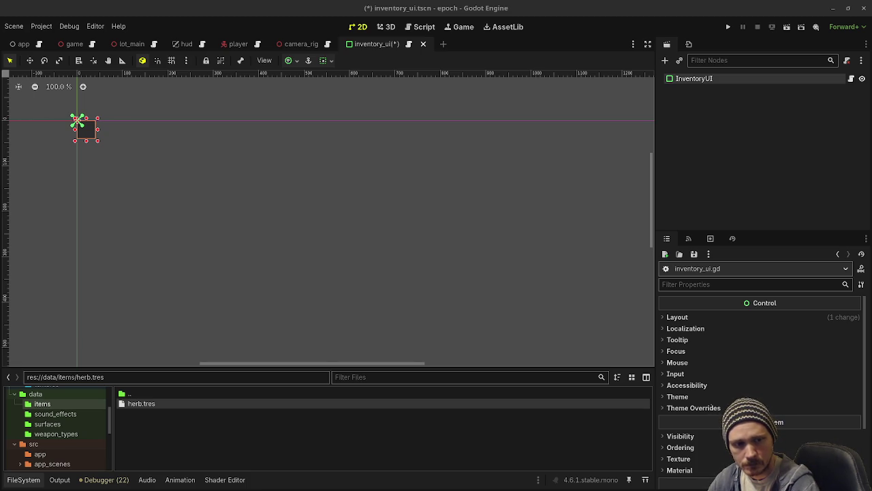
- Set InventoryUI's size to 298 px wide with a taller height
left_click(678, 317)
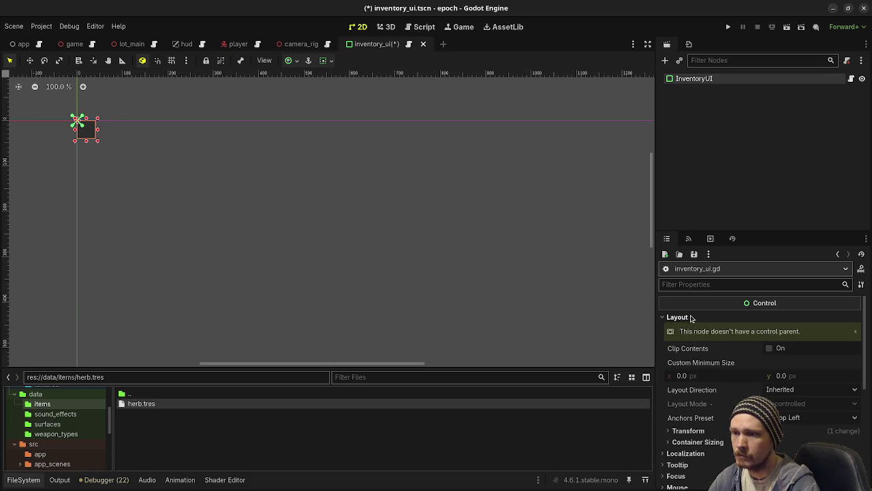
left_click(688, 431)
left_click(702, 455)
type("298")
key("Tab")
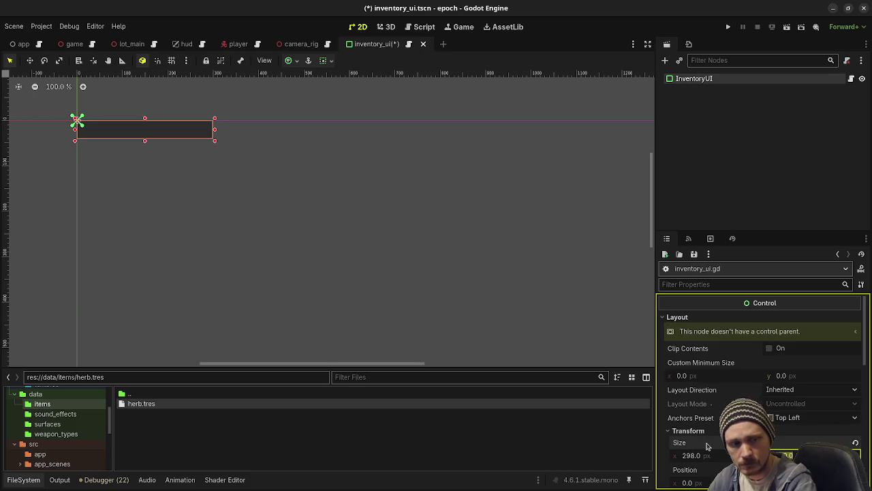
key("Return")
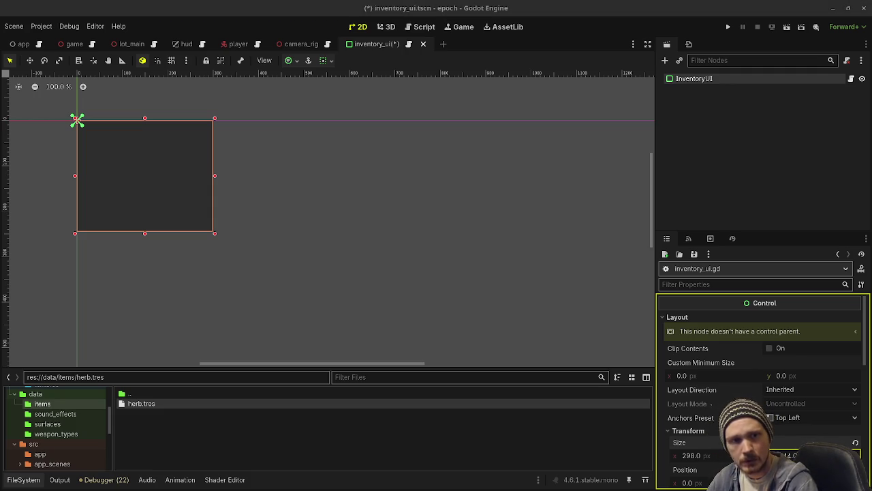
- Add a MarginContainer child under InventoryUI
key("ctrl+a")
type("margincon")
key("Return")
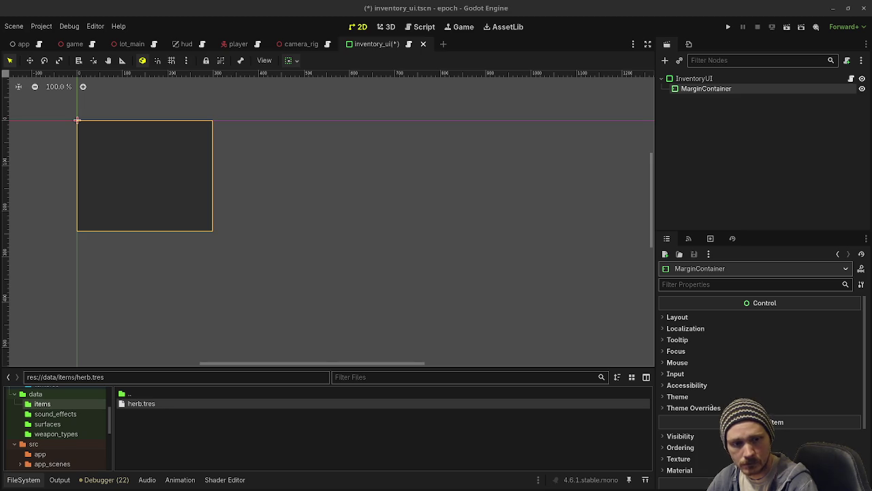
- Override all four MarginContainer margins to 16 px
left_click(695, 407)
left_click(690, 419)
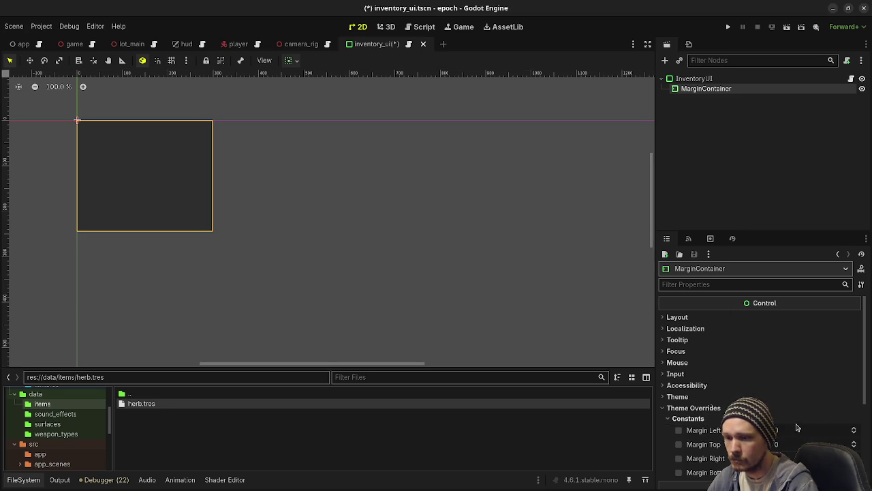
type("16")
key("Tab")
type("16")
key("Tab")
type("16")
key("Tab")
type("16")
key("Return")
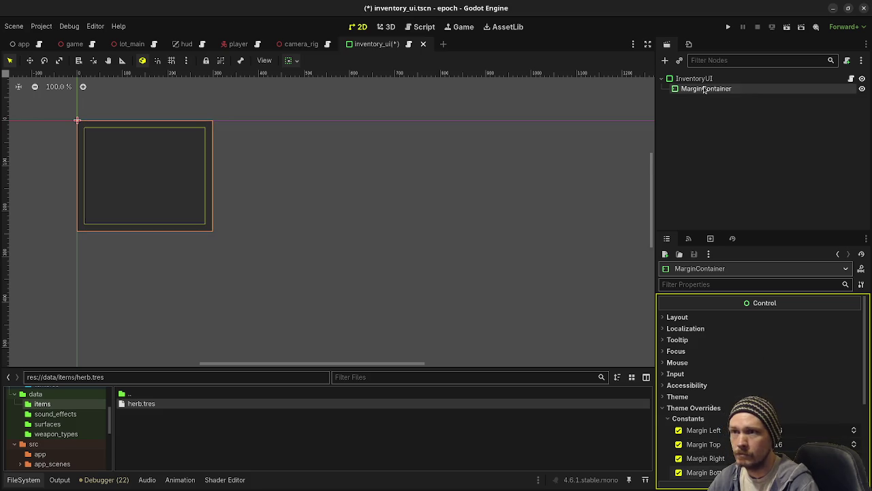
- Add a 5-column GridContainer inside the MarginContainer, save inventory_ui, and start a new scene
left_click(697, 108)
left_click(702, 90)
key("ctrl+a")
type("gridco")
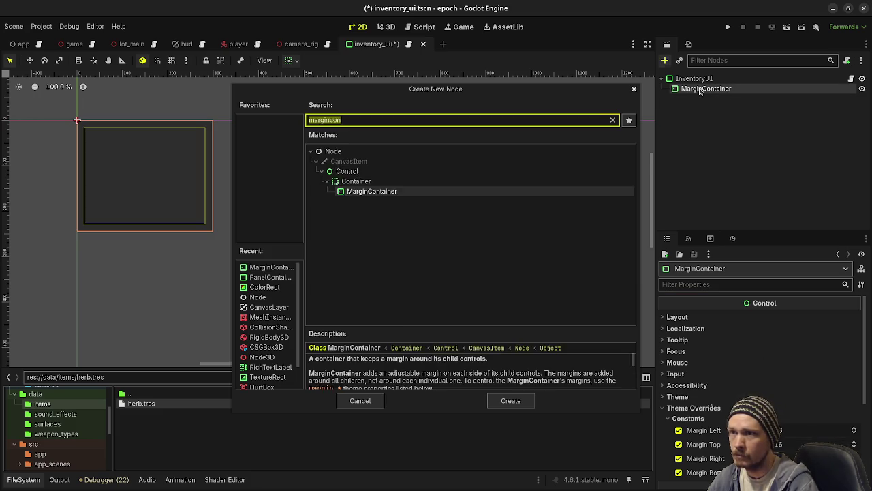
key("Return")
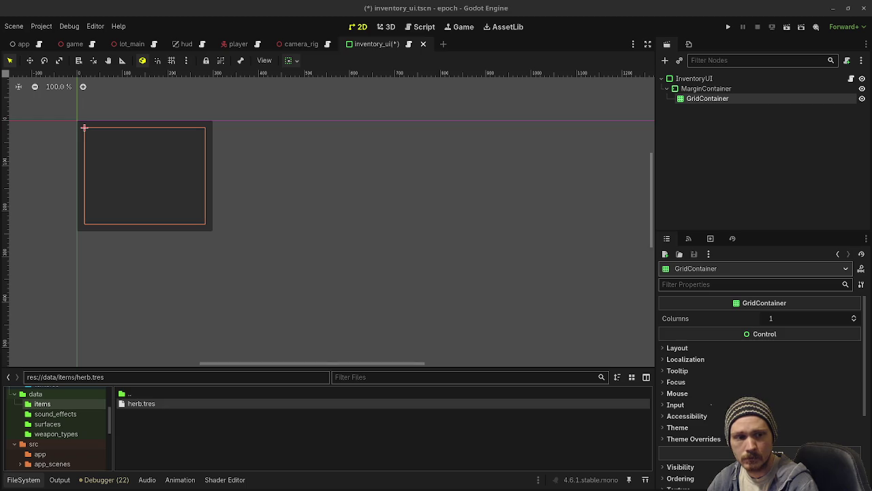
left_click(781, 322)
type("5")
key("Return")
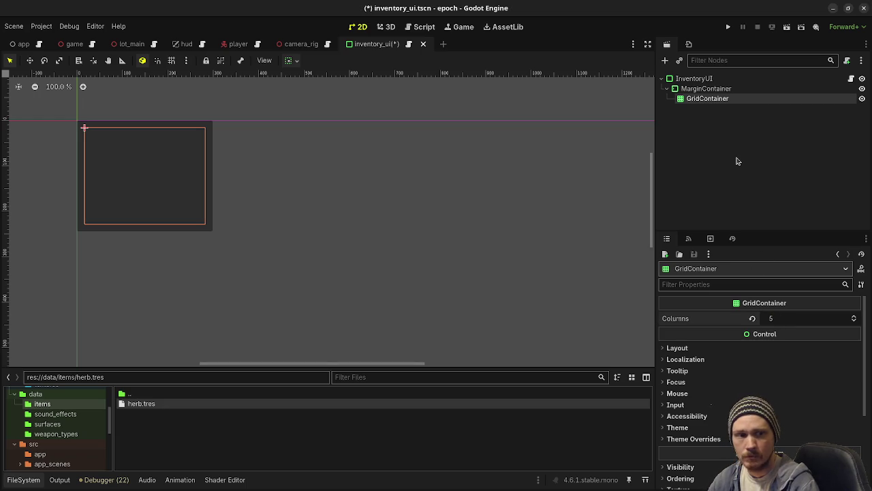
key("ctrl+s")
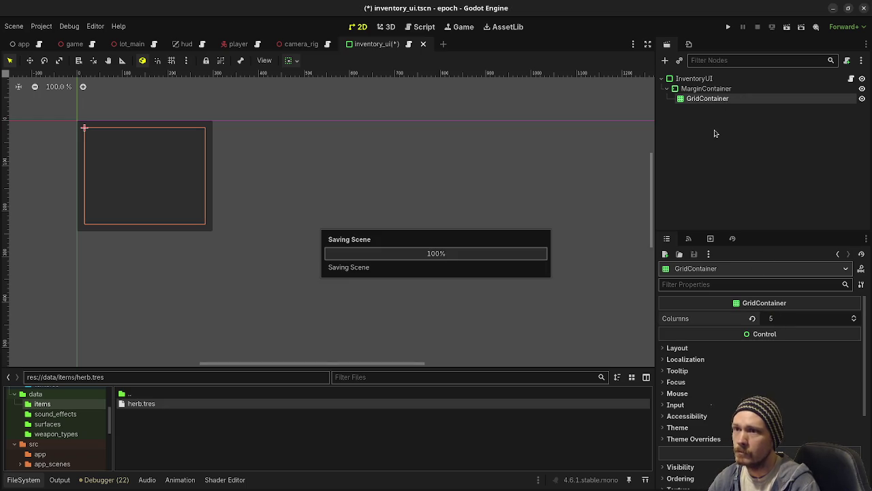
key("ctrl+n")
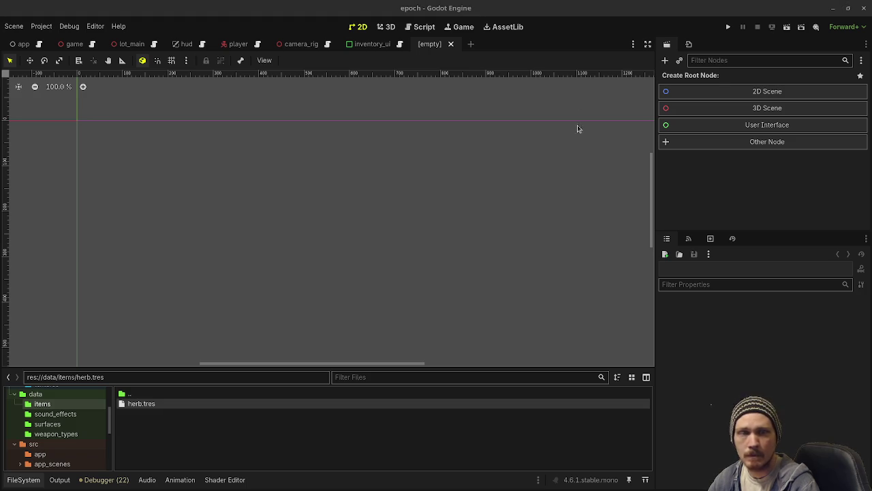
- Create a TextureButton as the new scene's root node
left_click(720, 143)
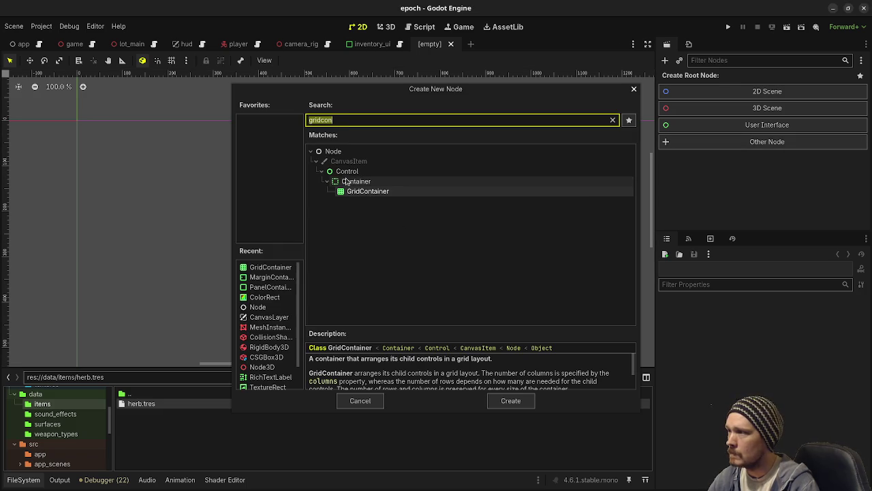
key("BackSpace")
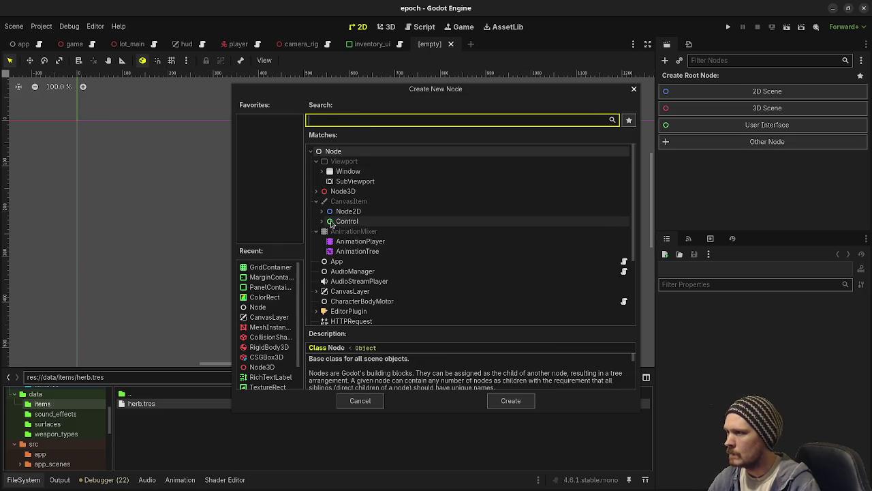
left_click(322, 220)
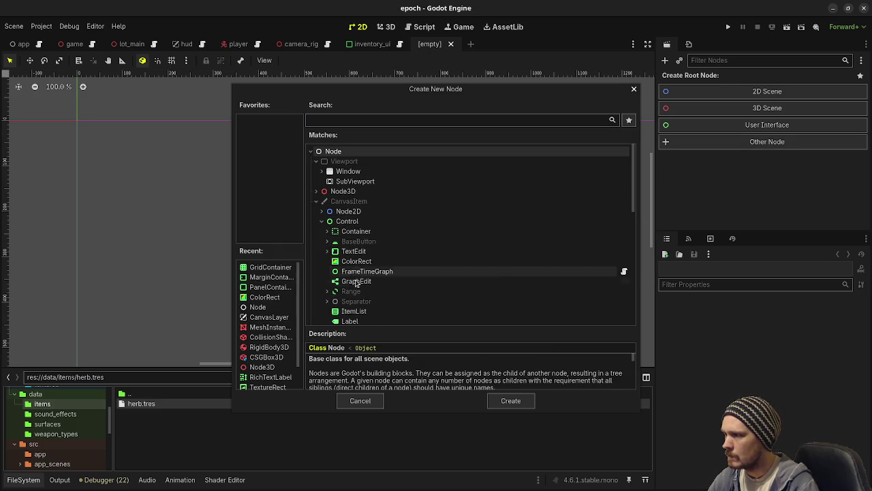
scroll(358, 279, "down", 3)
scroll(359, 291, "down", 2)
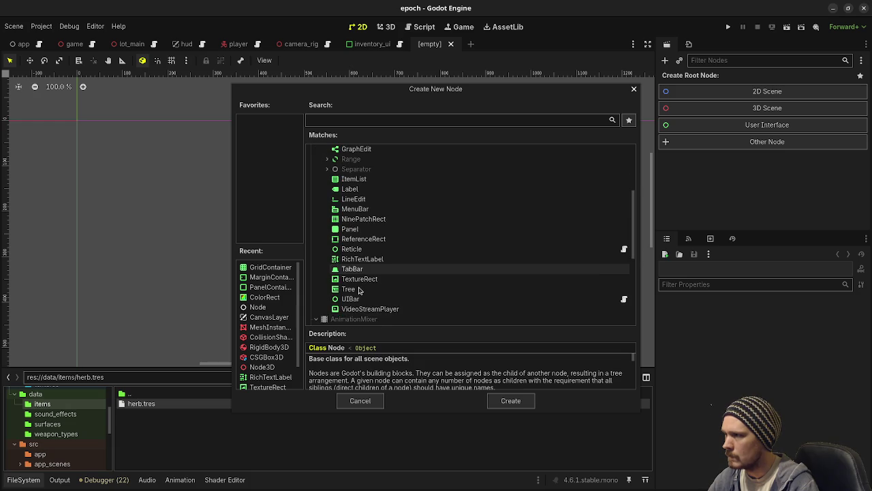
scroll(359, 291, "up", 2)
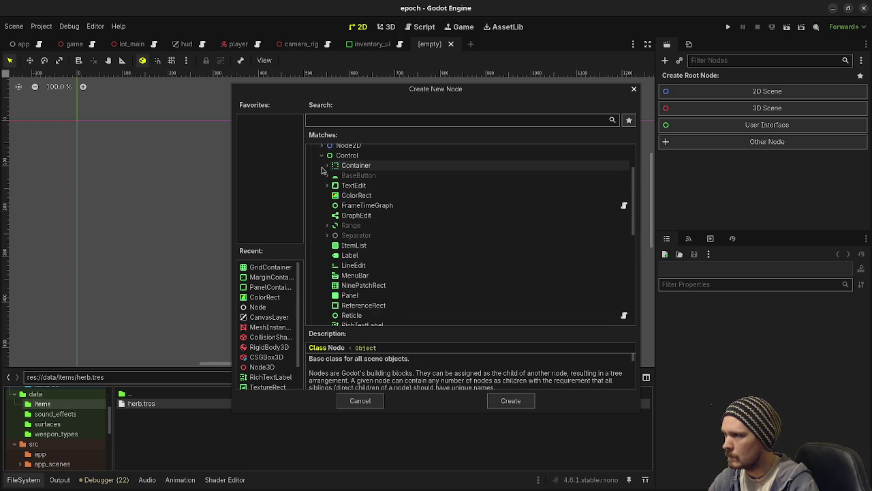
left_click(327, 175)
left_click(350, 206)
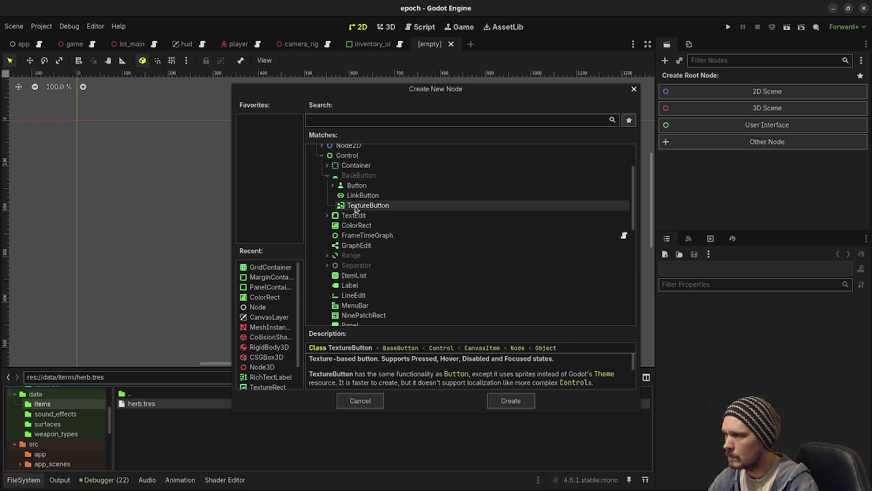
double_click(354, 208)
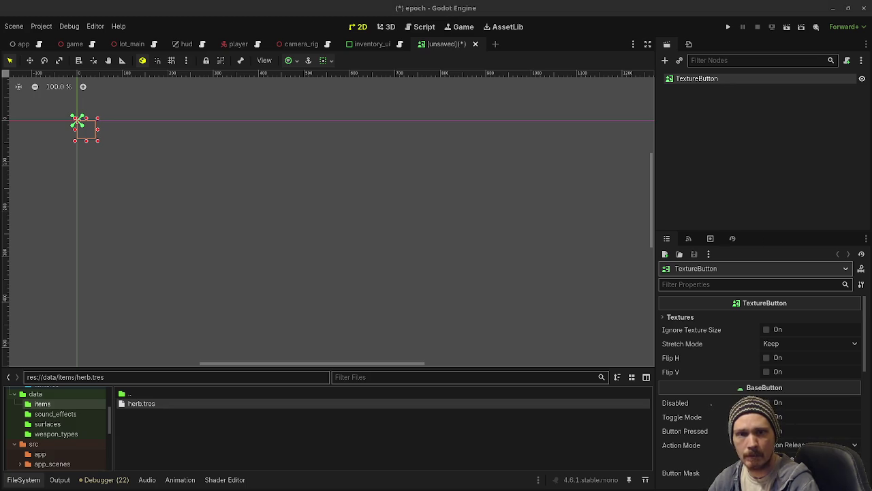
- Rename the root node to ItemStackUI
double_click(701, 85)
type("ItemStackUI")
key("Return")
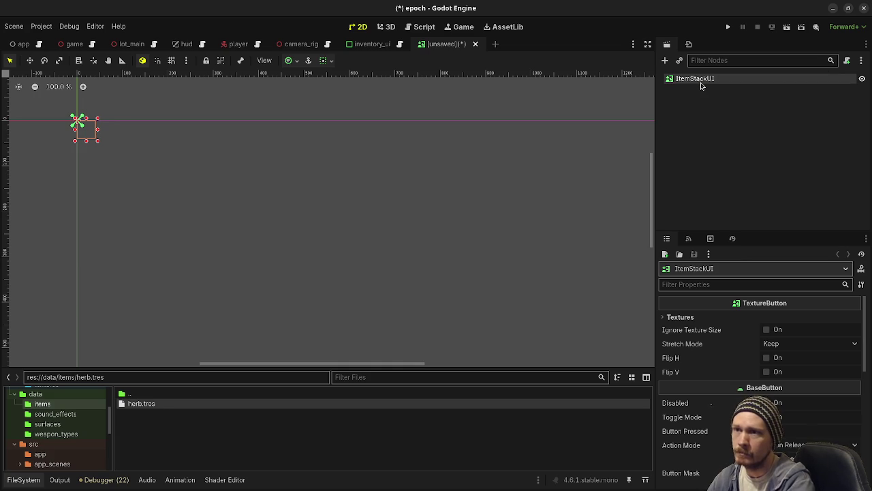
- Add a ColorRect and a MarginContainer holding a TextureRect under ItemStackUI
type("colorre")
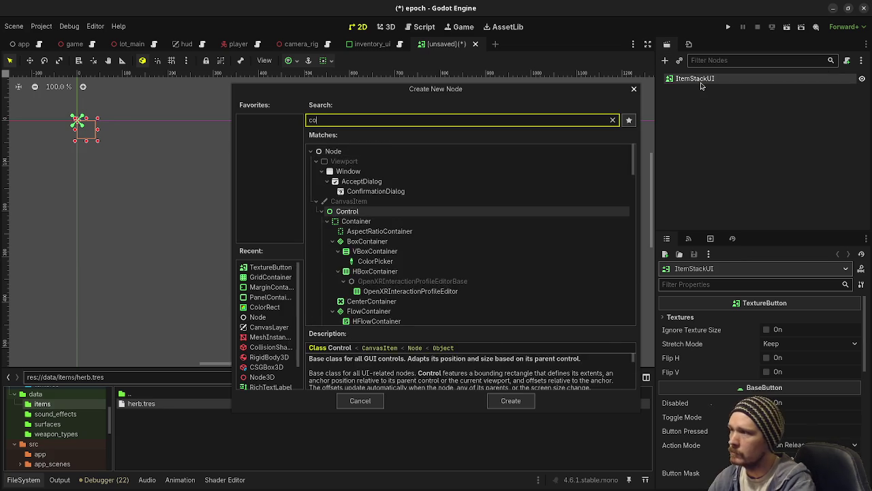
key("Return")
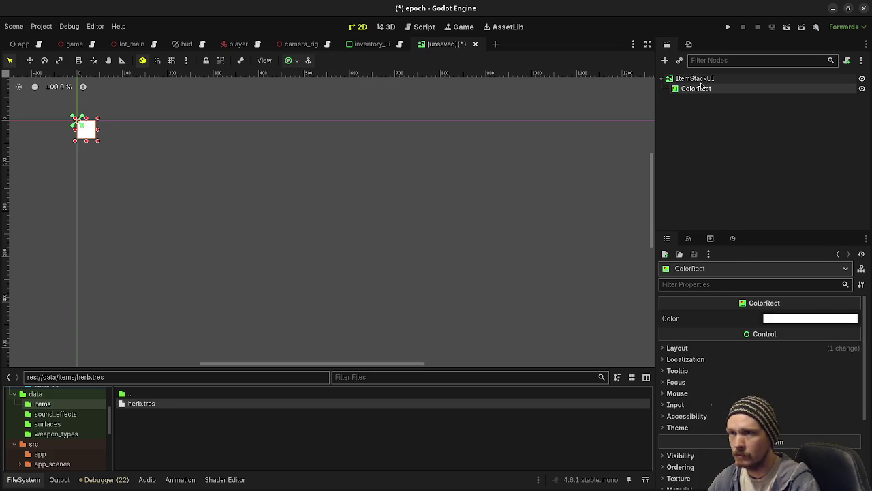
left_click(701, 81)
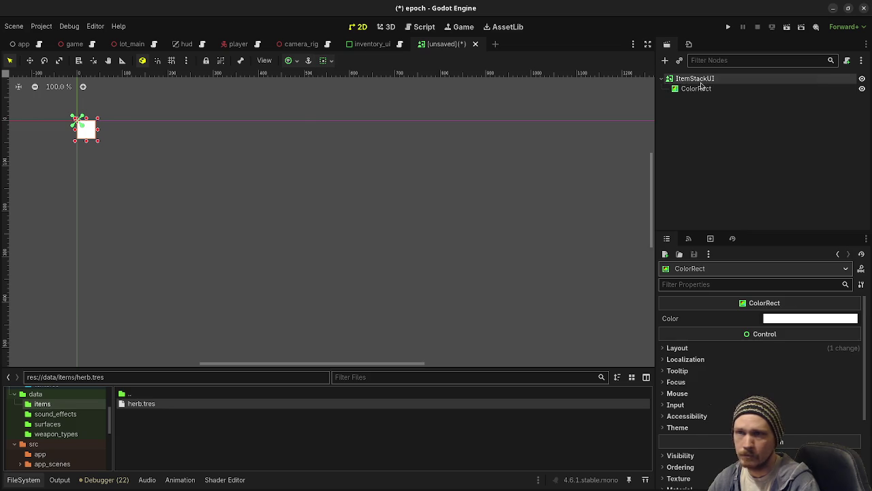
key("ctrl+a")
type("margincont")
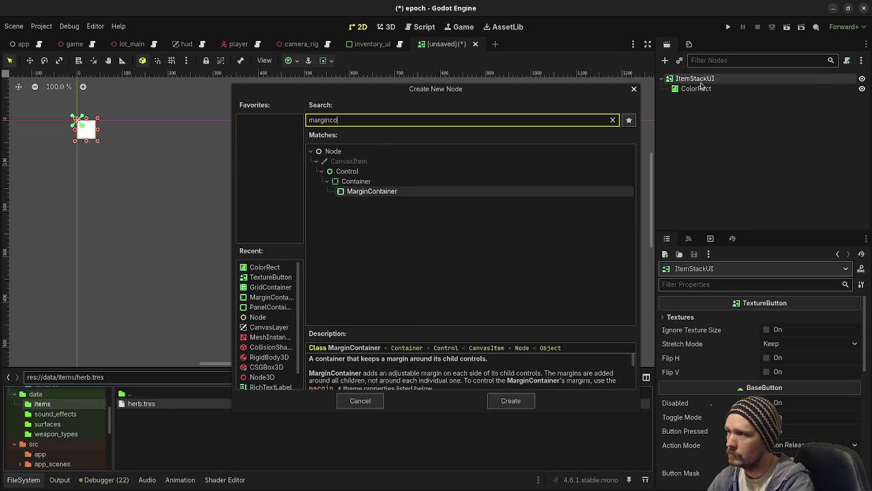
key("Return")
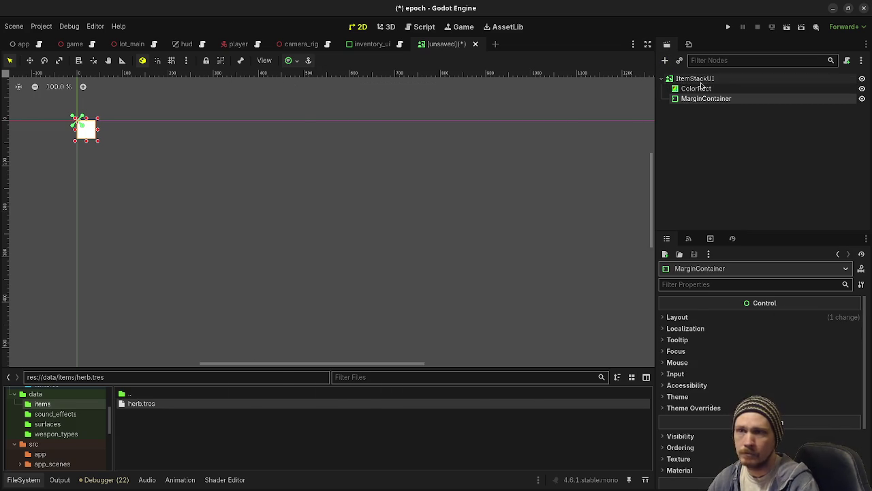
key("ctrl+a")
type("texture")
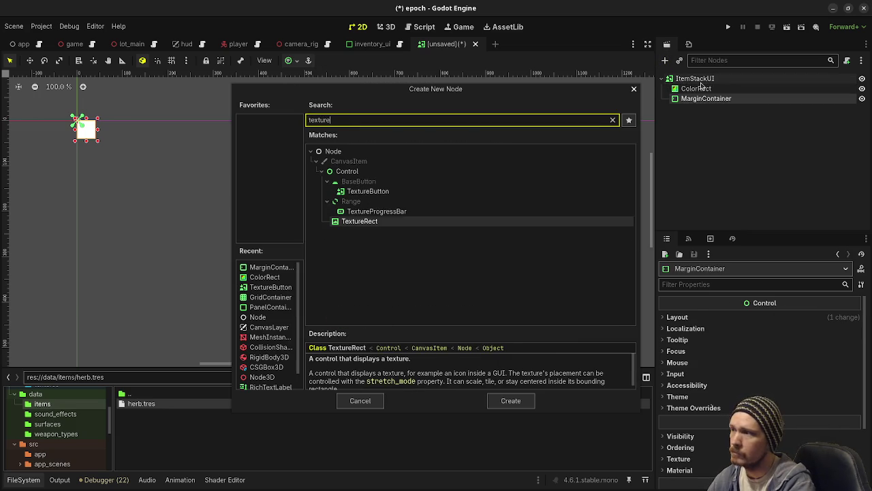
key("Return")
- Add a RichTextLabel as another child of ItemStackUI
left_click(702, 81)
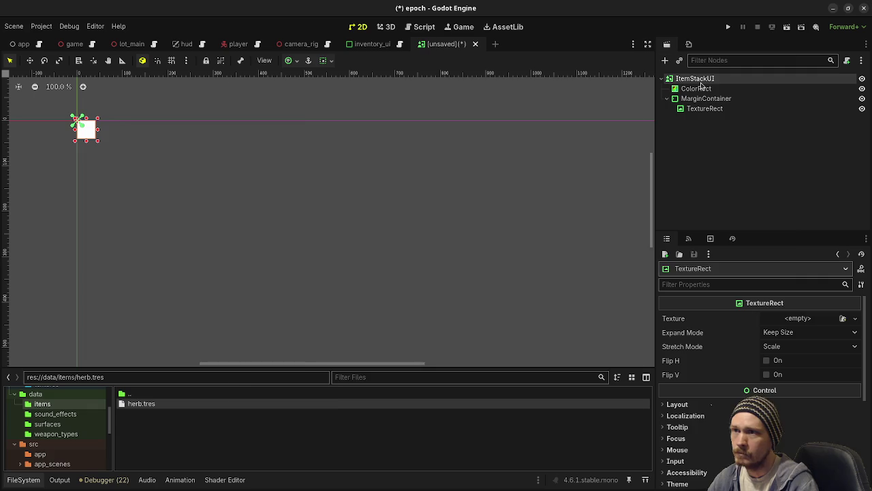
key("ctrl+a")
type("tich")
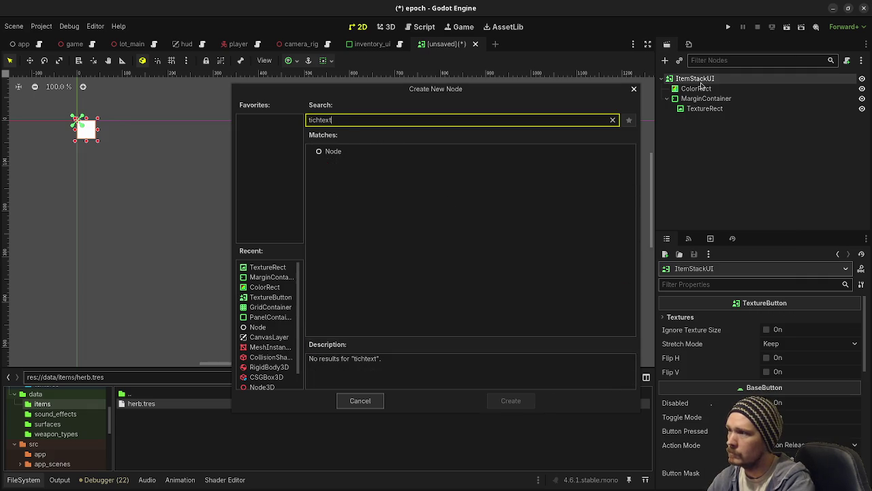
key("BackSpace")
key("BackSpace")
key("BackSpace")
type("richtext")
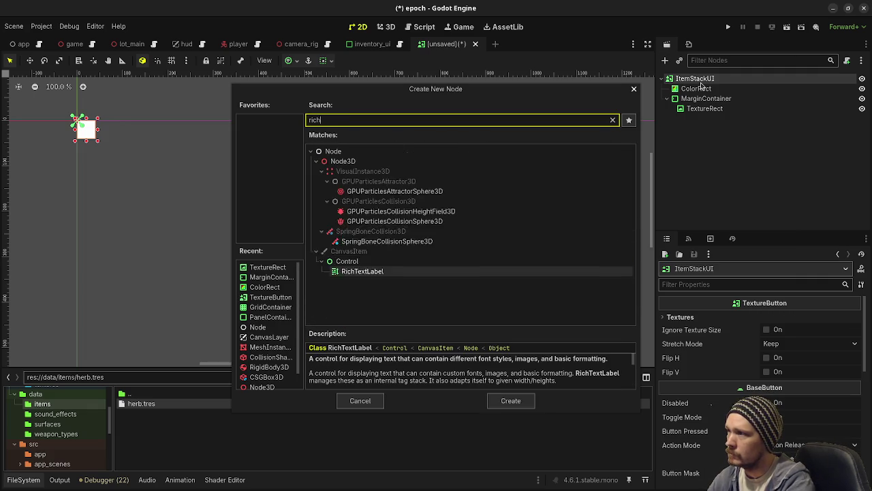
key("Return")
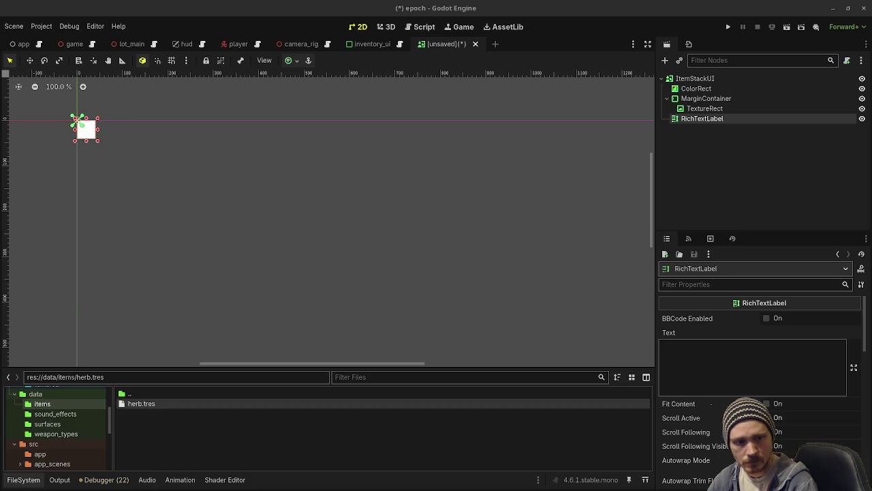
left_click(695, 79)
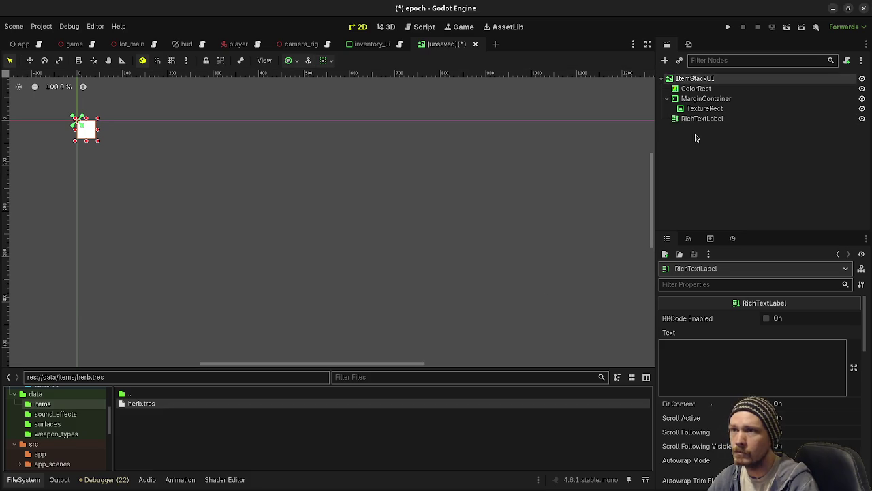
- Set ItemStackUI's Custom Minimum Size to 50 × 50
scroll(709, 406, "down", 3)
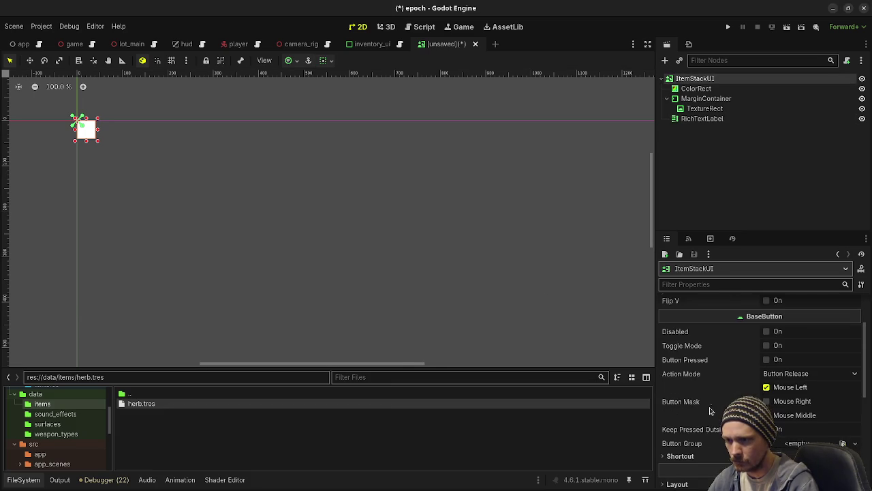
scroll(709, 412, "down", 2)
left_click(697, 438)
scroll(712, 416, "down", 4)
left_click(719, 404)
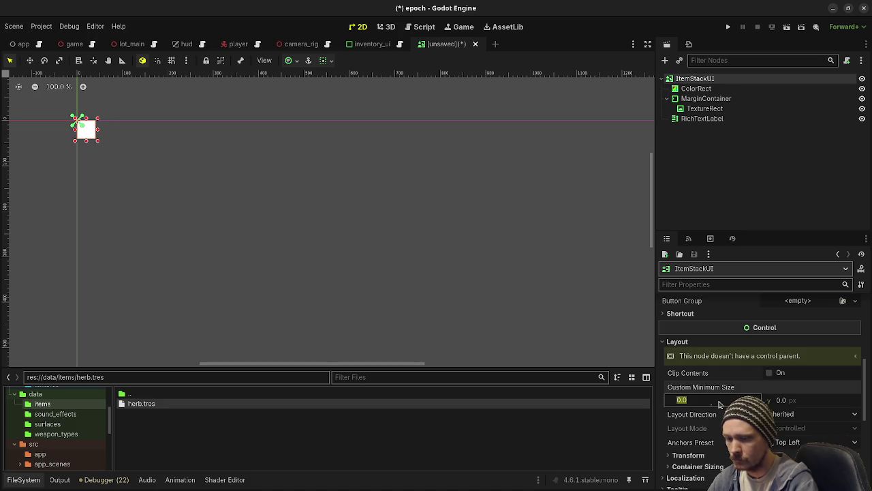
type("50")
key("Tab")
type("50")
key("Return")
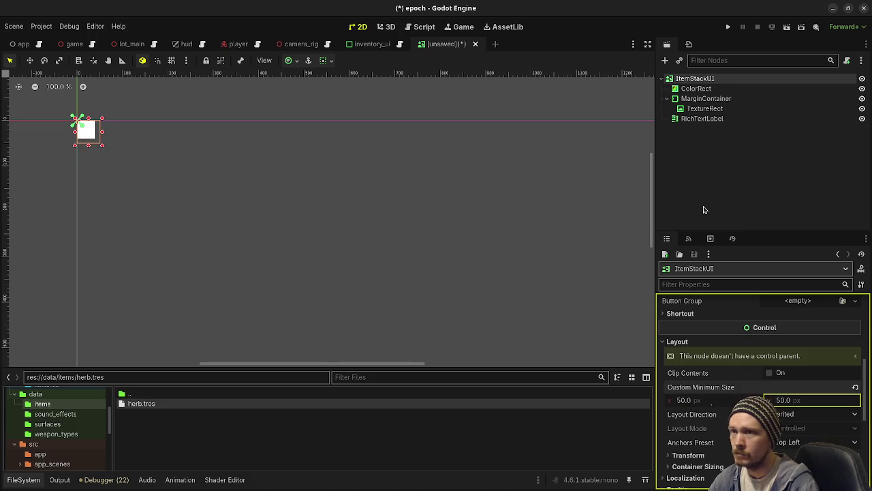
- Check the ColorRect's anchor presets, leaving them unchanged
left_click(697, 89)
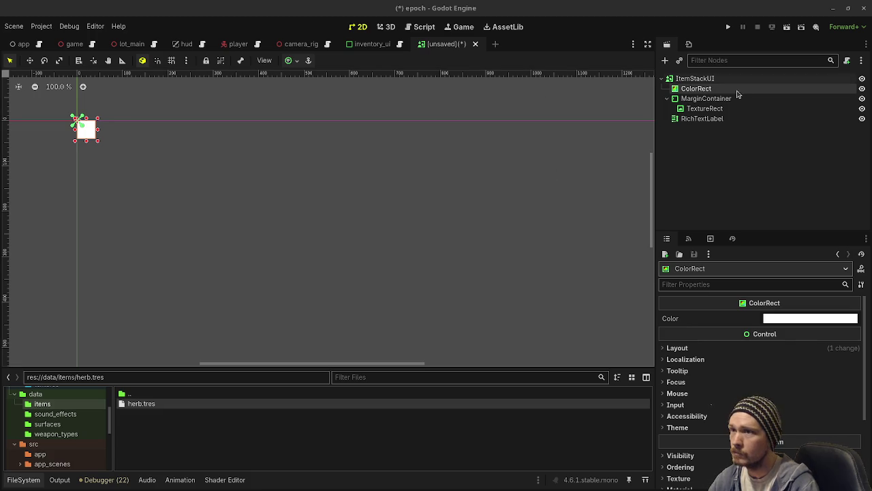
left_click(289, 62)
left_click(738, 152)
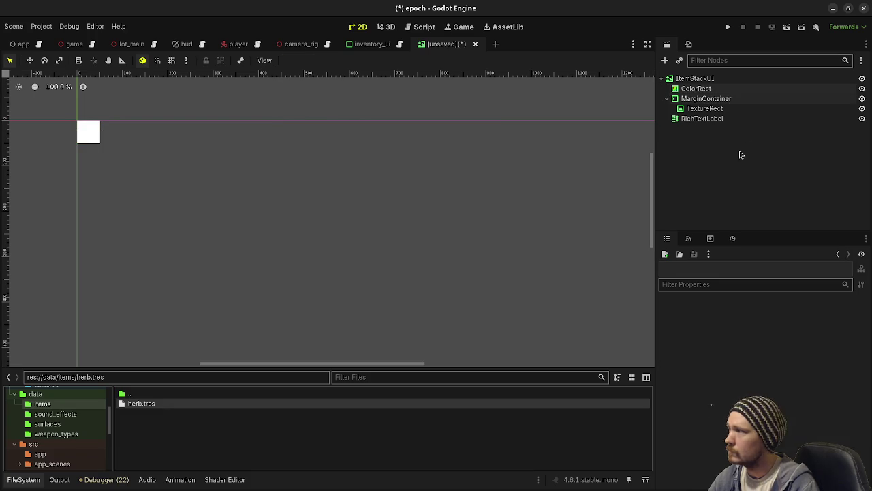
left_click(711, 100)
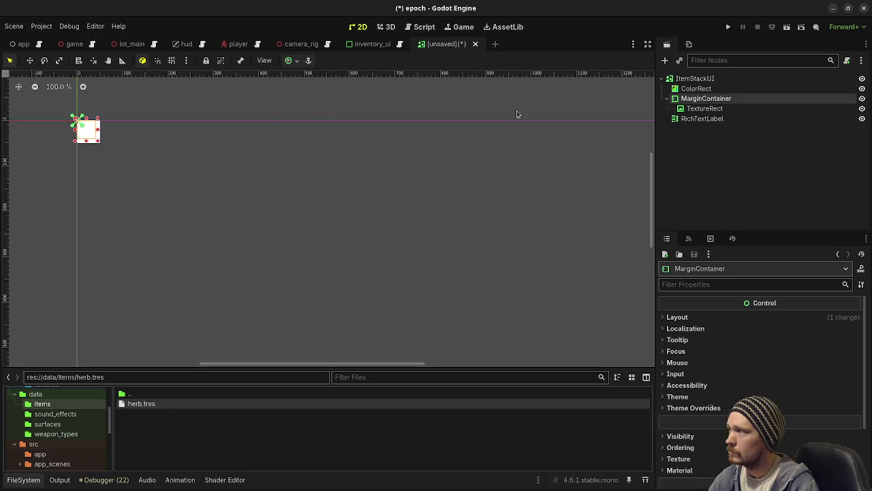
- Apply the Full Rect anchor preset so the MarginContainer fills the button
left_click(289, 62)
left_click(345, 145)
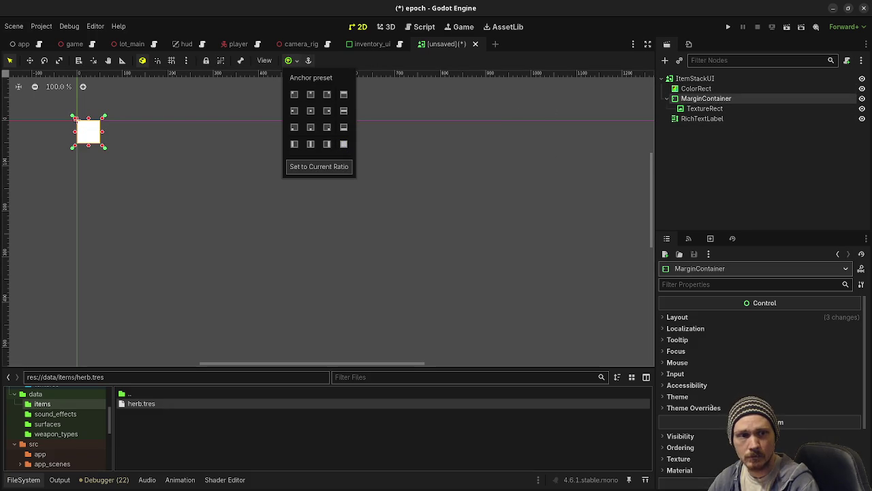
key("Escape")
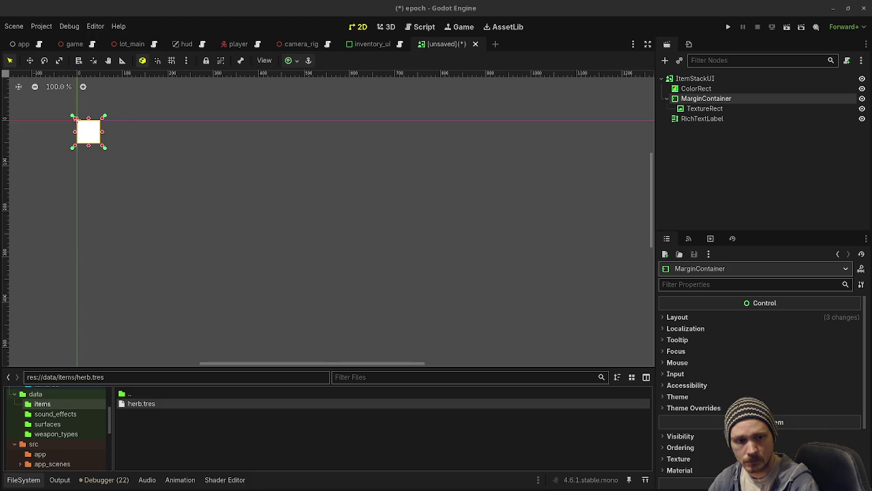
- Enable the MarginContainer's margin constant overrides with a value of 2
left_click(692, 408)
left_click(702, 419)
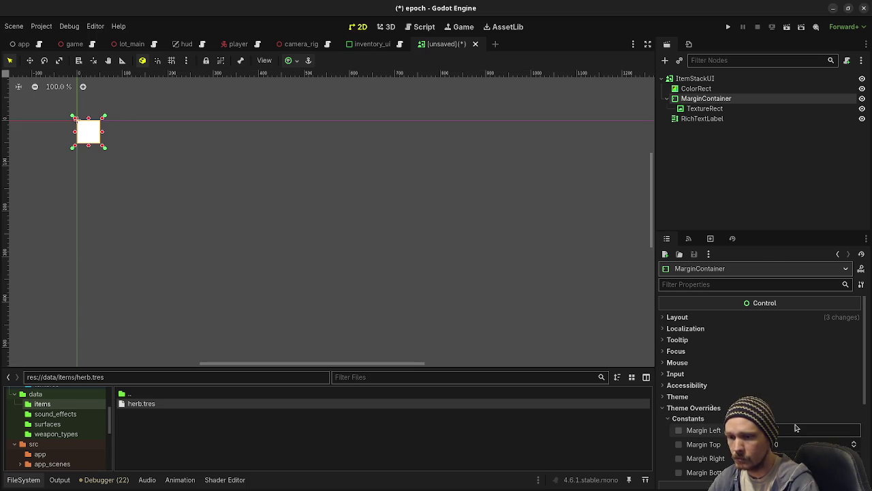
key("Return")
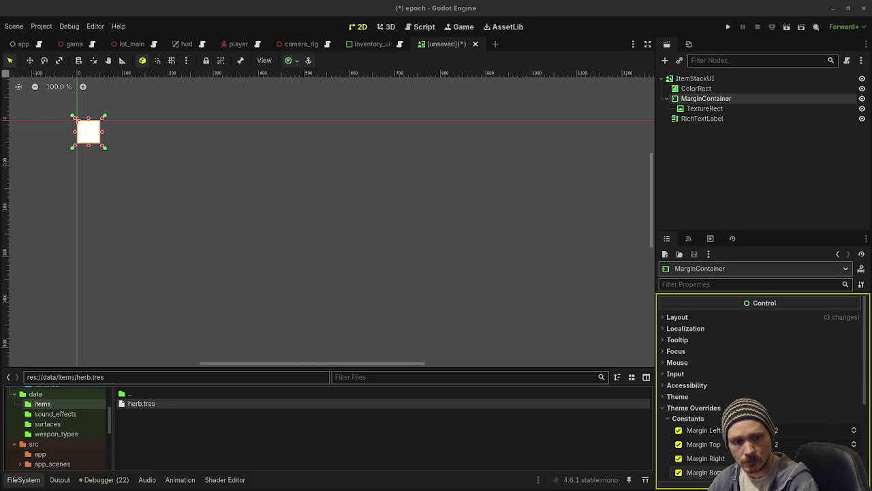
left_click(702, 109)
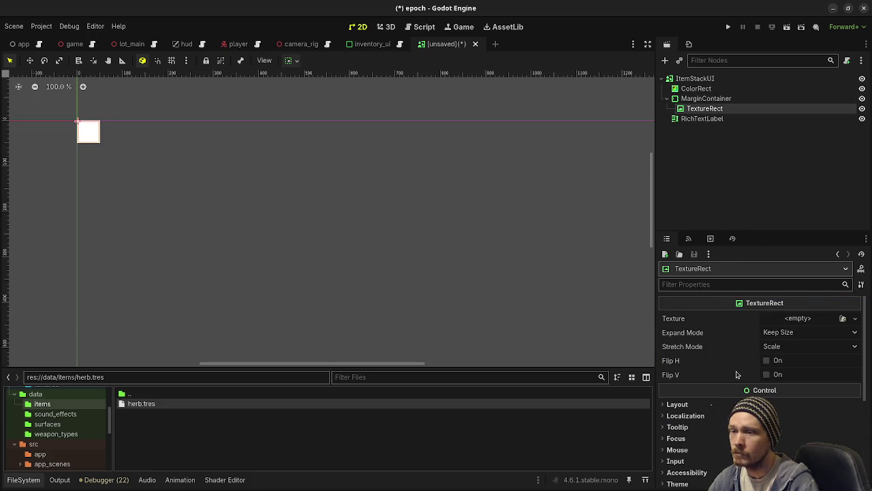
- Set the TextureRect's texture filter to Nearest
scroll(738, 368, "down", 5)
left_click(679, 416)
left_click(781, 428)
left_click(781, 428)
- Set ItemStackUI's texture filter to Nearest as well
left_click(695, 79)
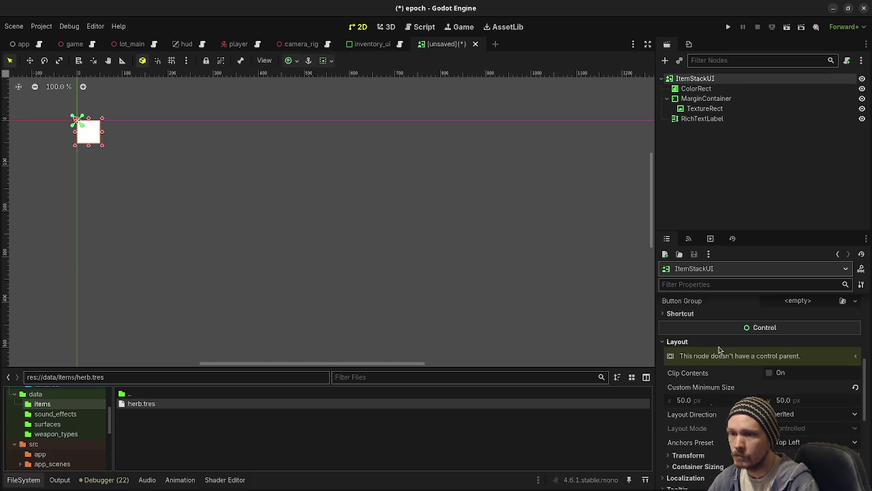
scroll(722, 361, "up", 5)
scroll(726, 378, "up", 1)
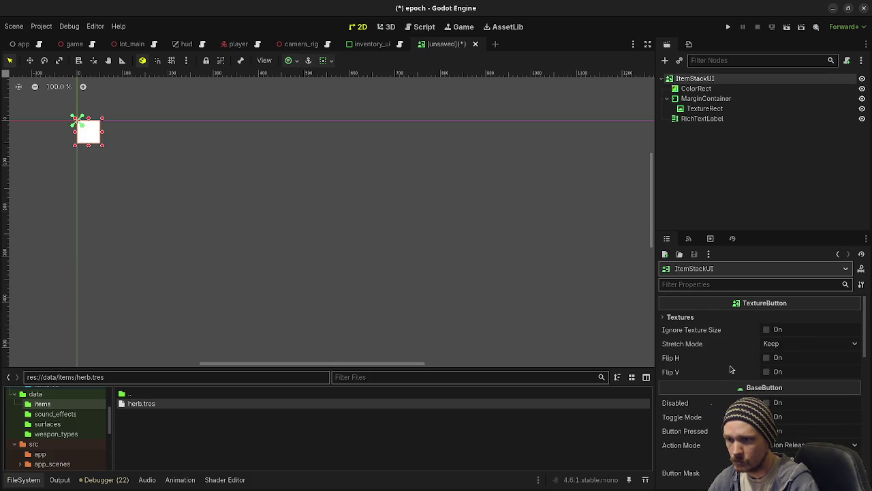
scroll(705, 382, "down", 2)
scroll(705, 382, "down", 10)
scroll(702, 392, "down", 6)
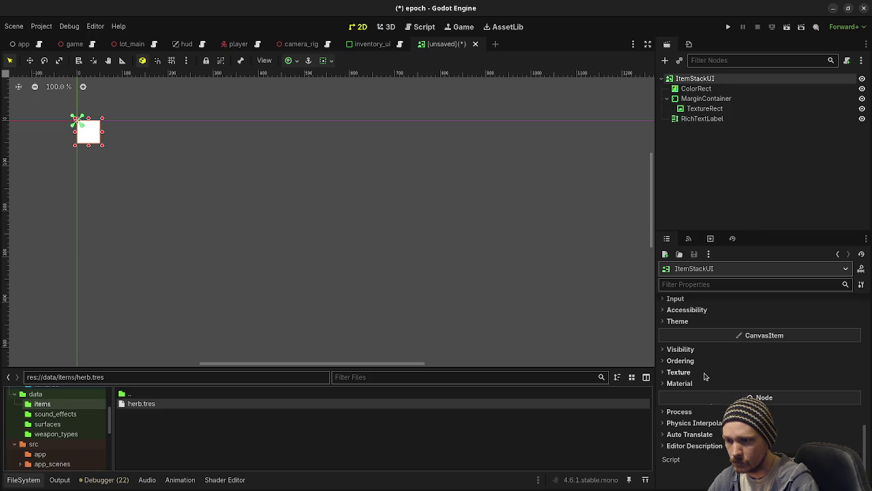
left_click(706, 374)
left_click(777, 384)
left_click(784, 410)
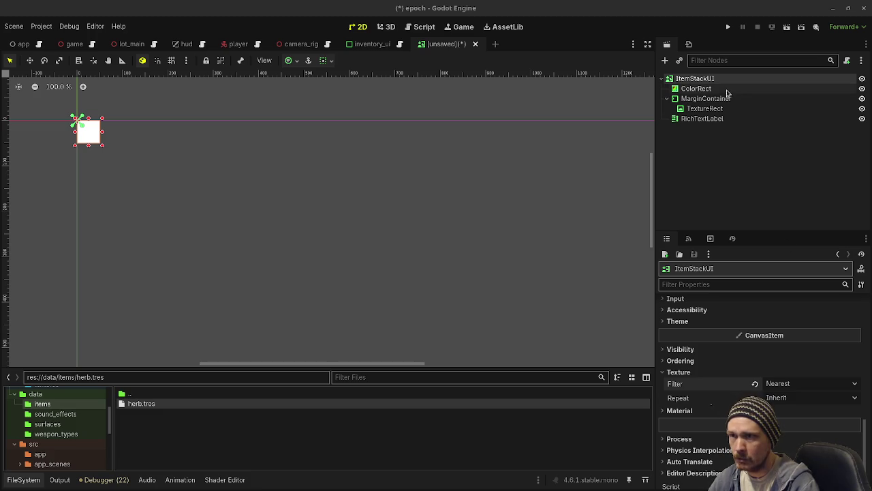
- Rename the RichTextLabel to StackCountLabel
left_click(705, 120)
double_click(705, 119)
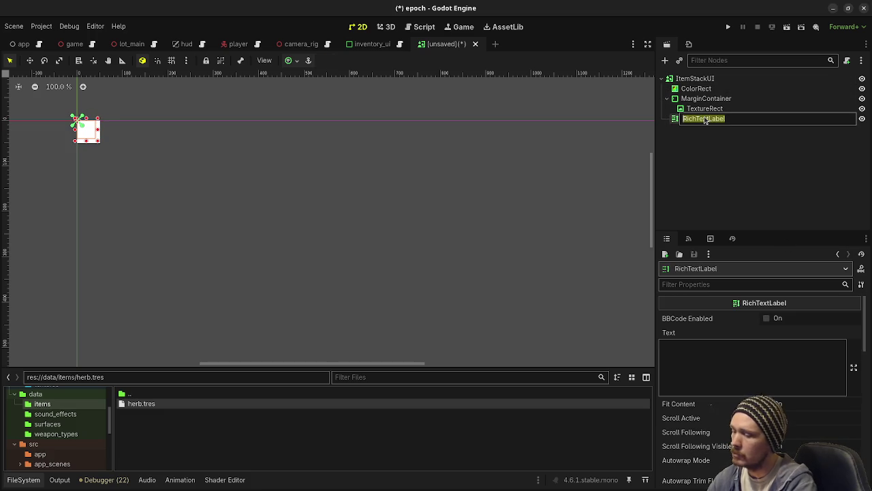
type("StackCountLabel")
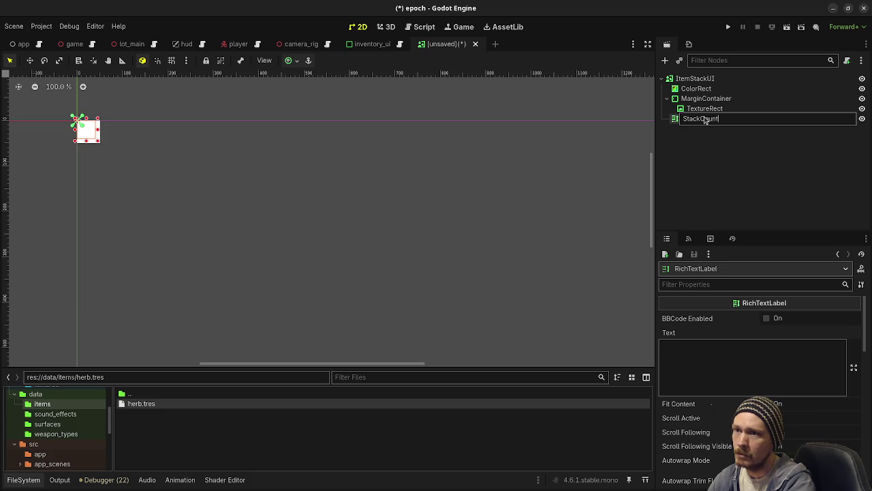
key("Return")
- Rename the TextureRect to ItemIcon and start saving the scene as item_stack_ui.tscn
left_click(705, 108)
double_click(702, 109)
type("ItemIcon")
key("Return")
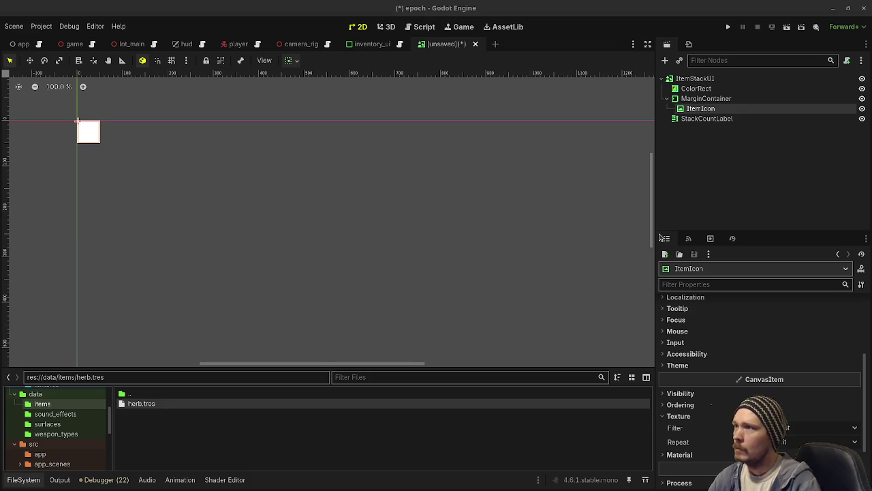
key("ctrl+s")
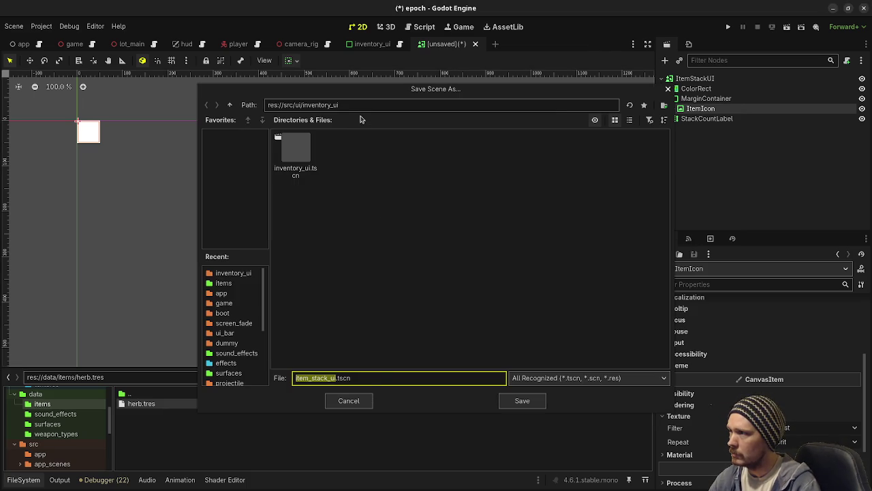
- Save the scene as item_stack_ui.tscn, then run it with F6
left_click(522, 399)
key("super")
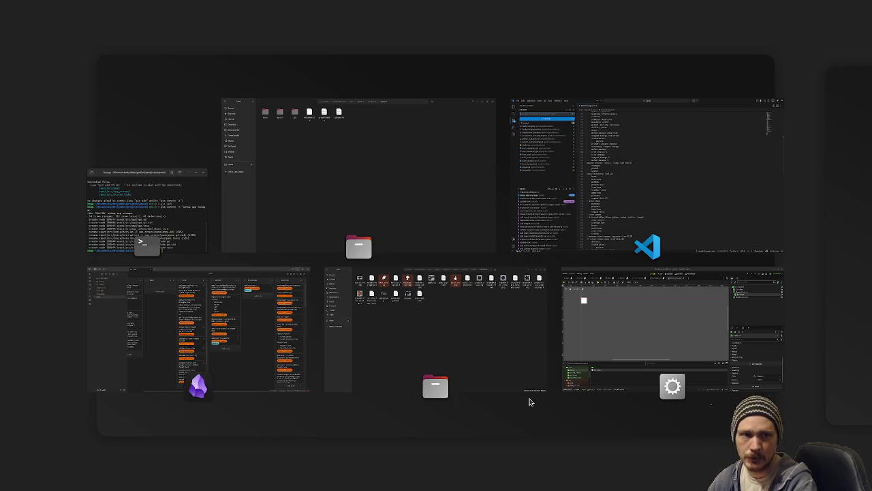
key("super")
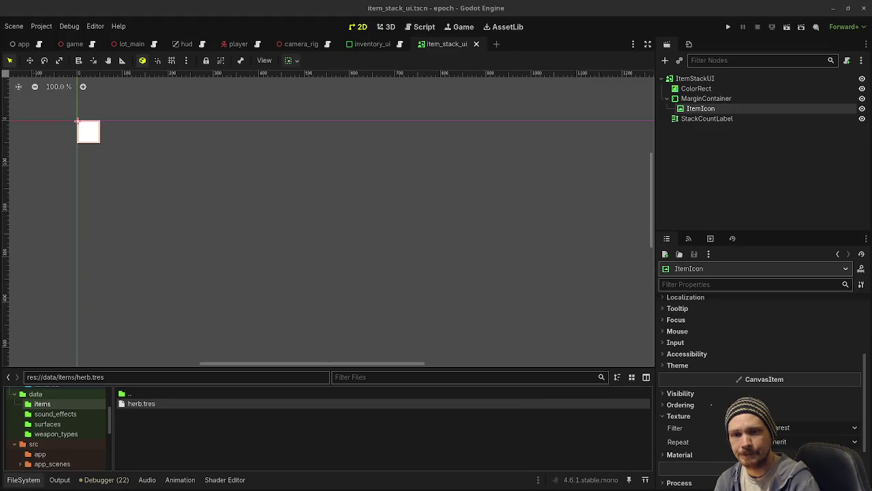
key("F6")
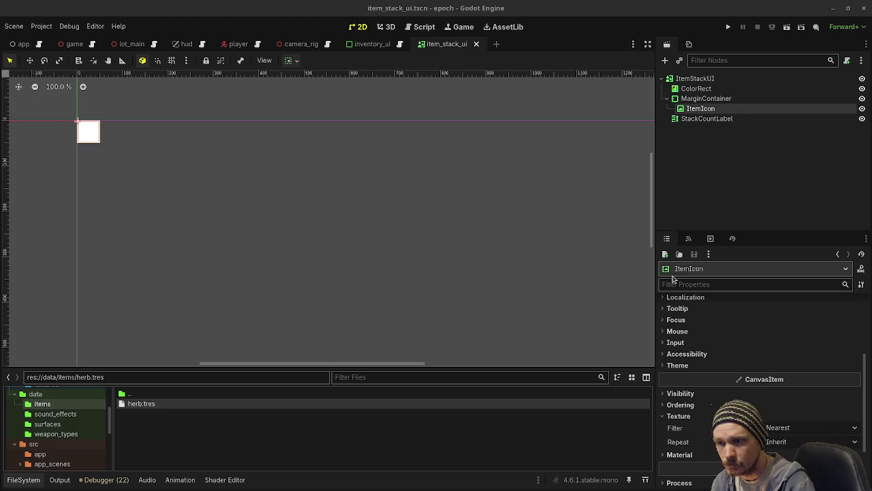
left_click(696, 90)
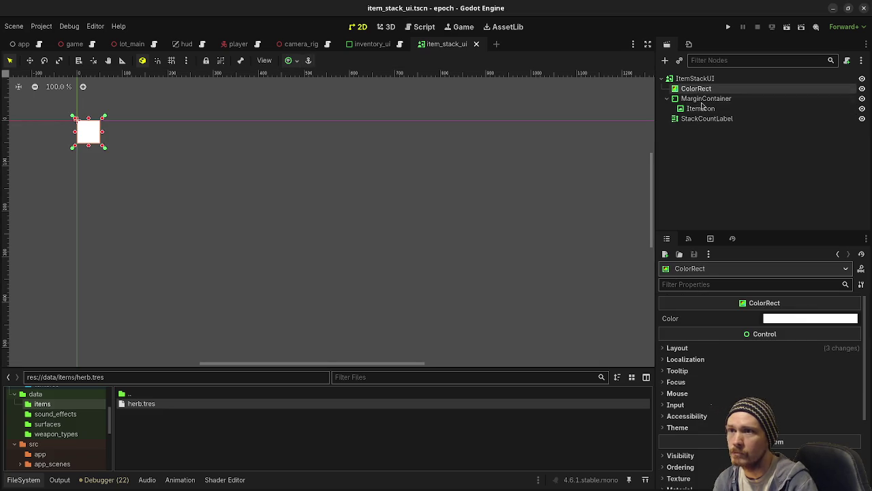
- Set the ColorRect colour's alpha to 0, making it fully transparent
left_click(803, 317)
left_click_drag(860, 127, 861, 148)
left_click_drag(837, 249, 867, 250)
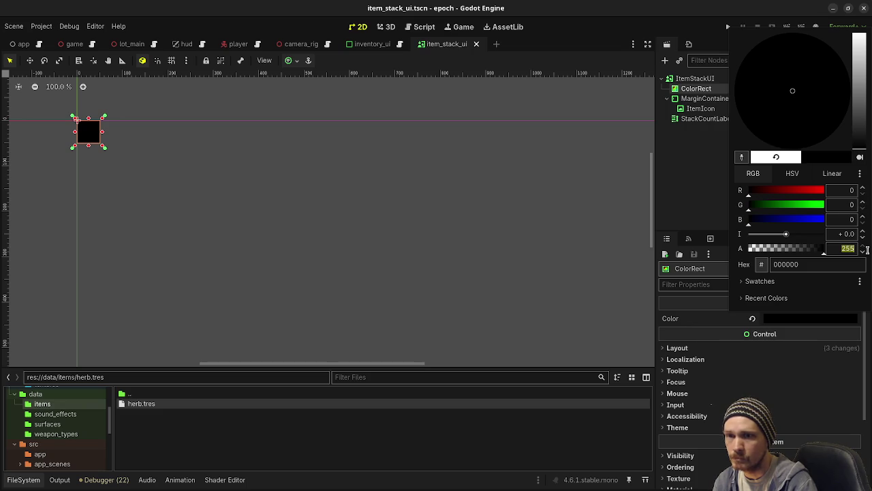
type("0")
key("Return")
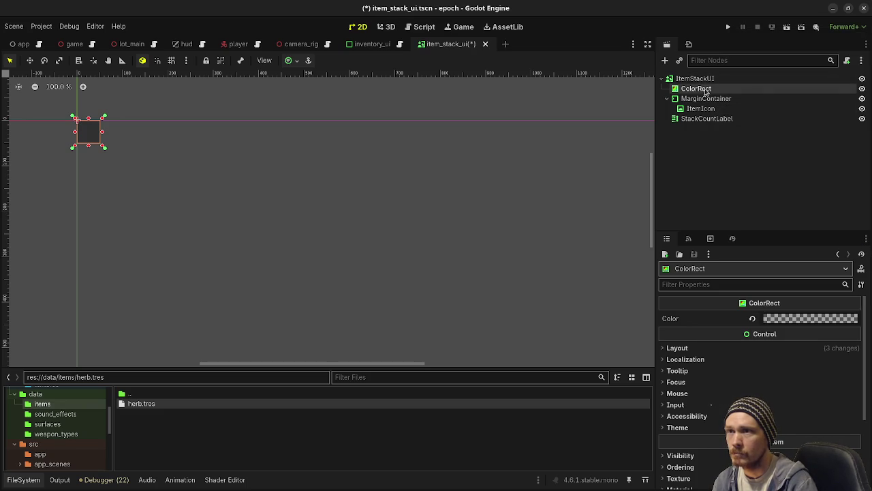
left_click(863, 88)
left_click(862, 88)
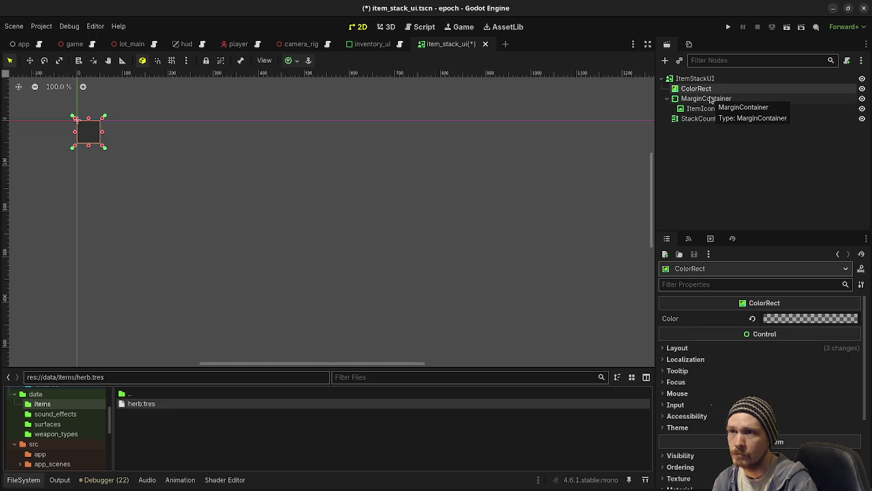
left_click(707, 119)
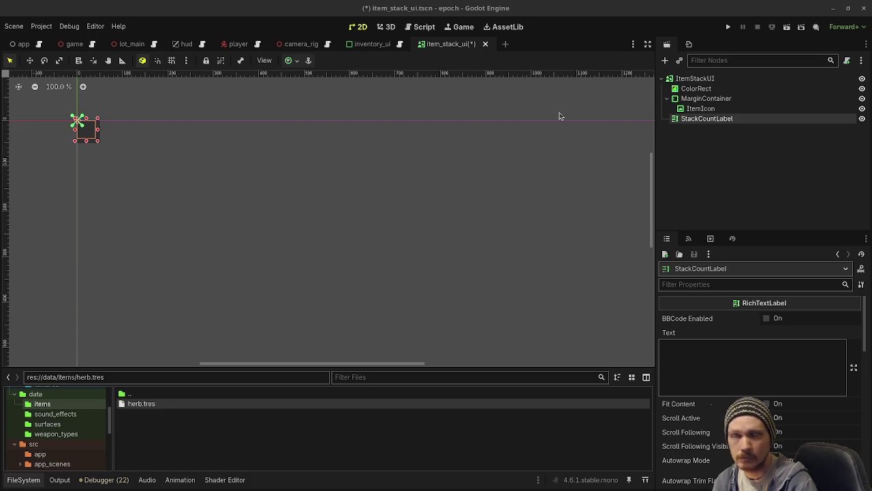
- Anchor StackCountLabel to the bottom-right and give it the text 99
left_click(288, 60)
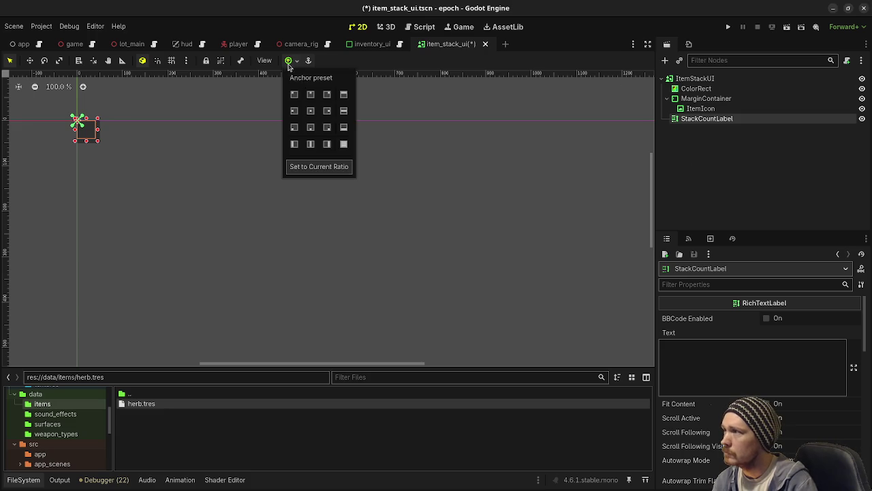
left_click(327, 127)
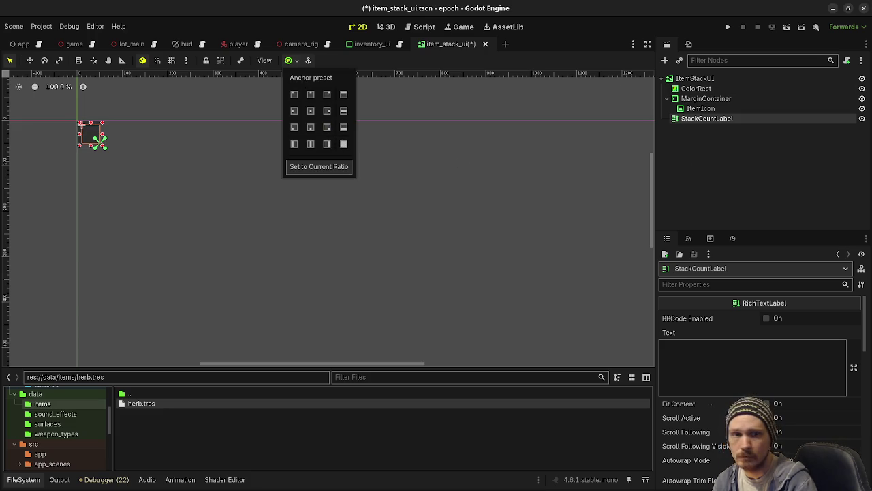
left_click(721, 359)
type("99")
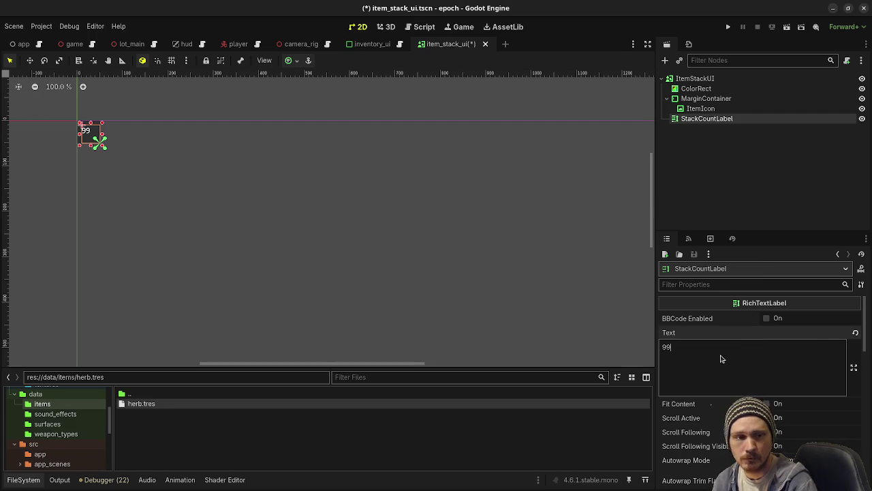
- Set the label's texture filter to Nearest and turn on Fit Content
scroll(721, 359, "down", 10)
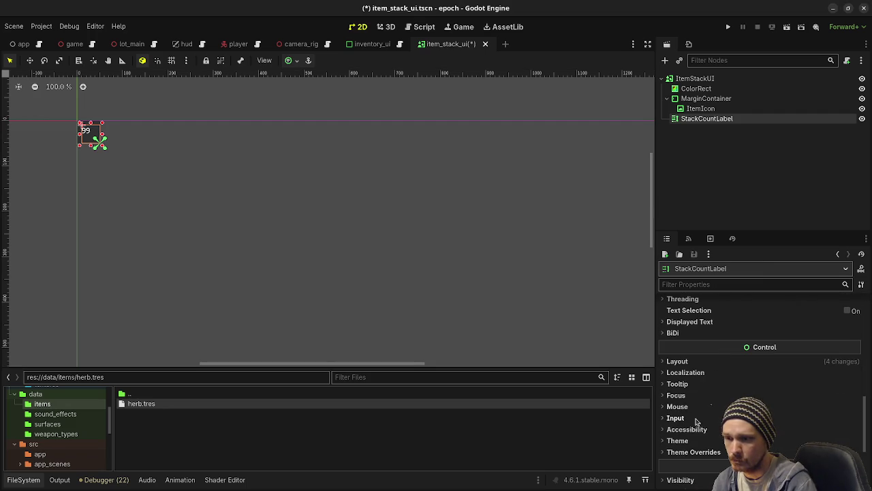
scroll(696, 418, "down", 3)
left_click(707, 409)
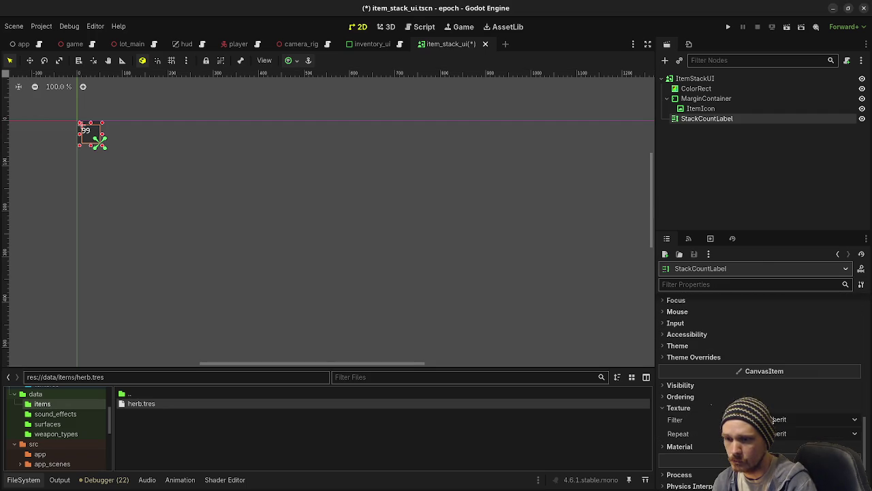
left_click(777, 420)
left_click(787, 429)
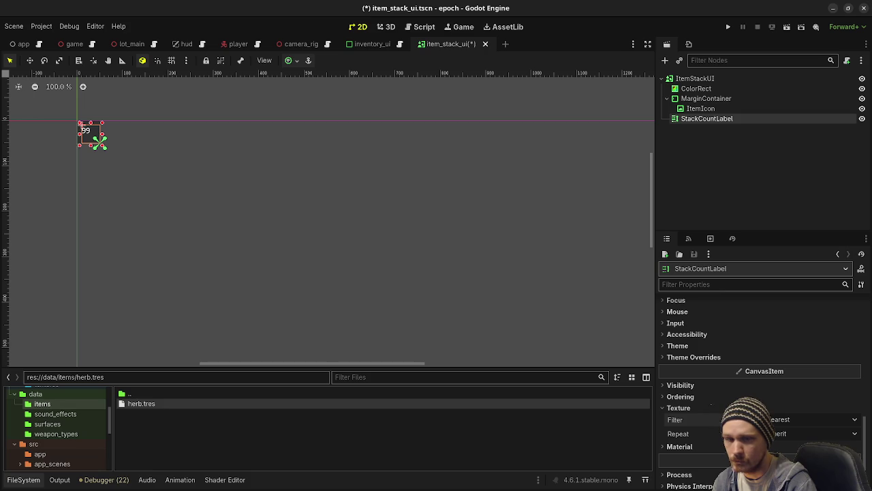
scroll(722, 382, "up", 15)
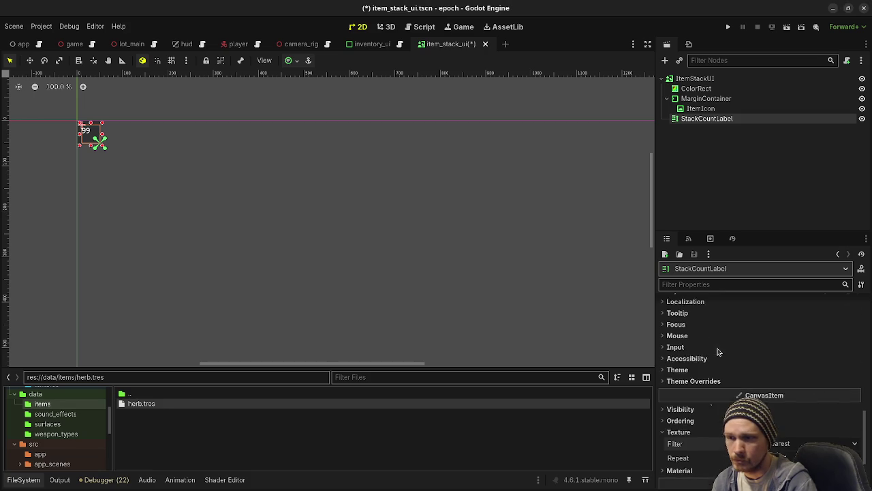
left_click(766, 404)
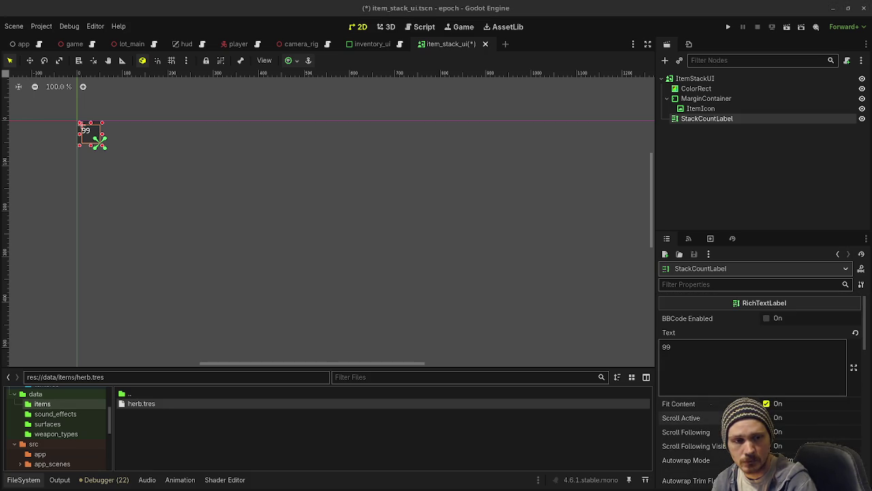
- Align the label text Right horizontally and Bottom vertically
scroll(804, 402, "down", 4)
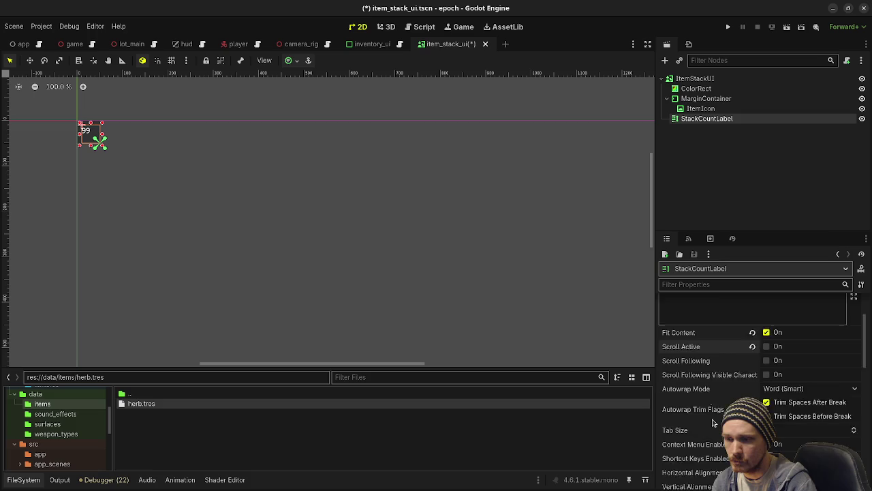
scroll(784, 409, "down", 1)
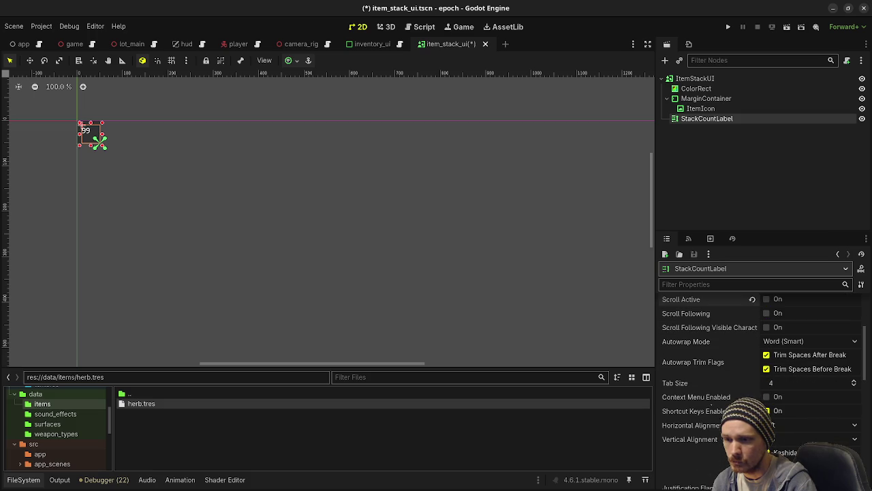
left_click(784, 425)
left_click(784, 461)
left_click(783, 439)
left_click(784, 473)
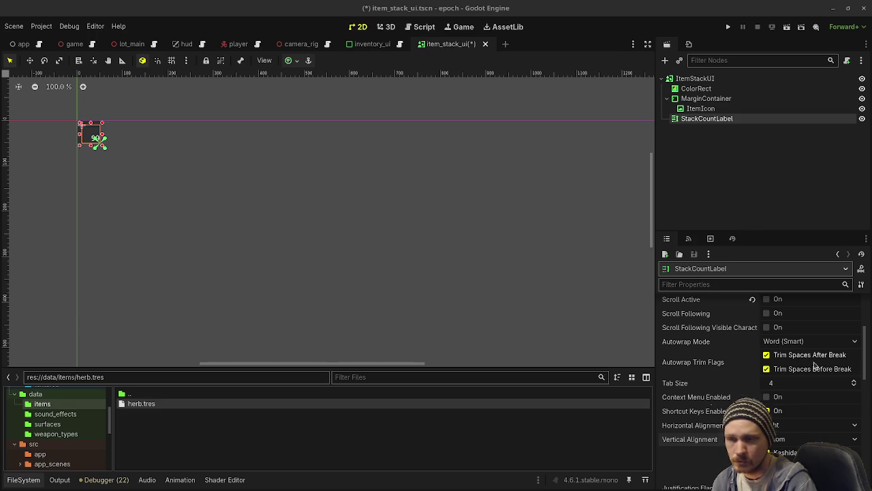
scroll(756, 382, "down", 5)
- Resize StackCountLabel to 50 × 23 px in Layout > Transform
left_click(678, 409)
scroll(716, 407, "down", 3)
left_click(716, 406)
left_click(709, 430)
type("50")
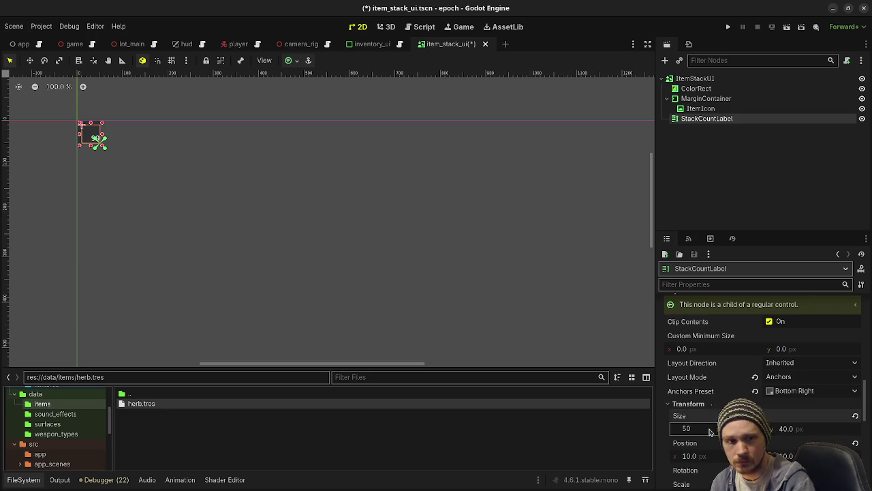
left_click(791, 429)
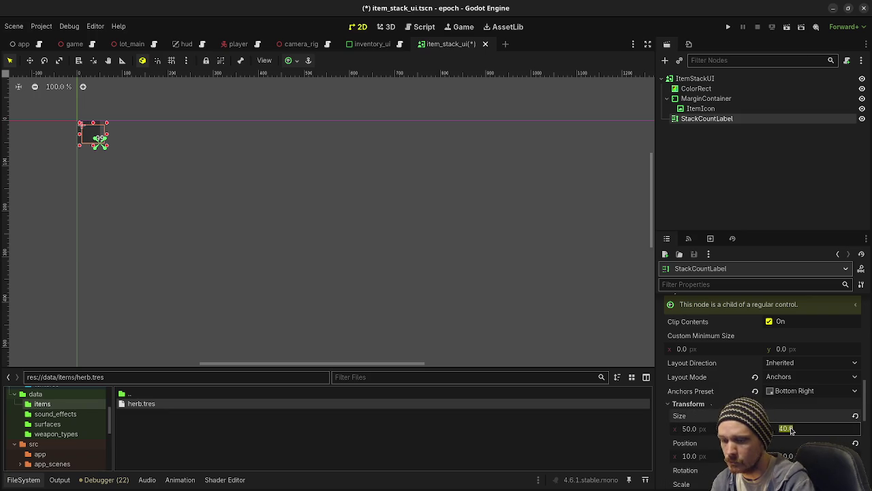
type("23")
key("Return")
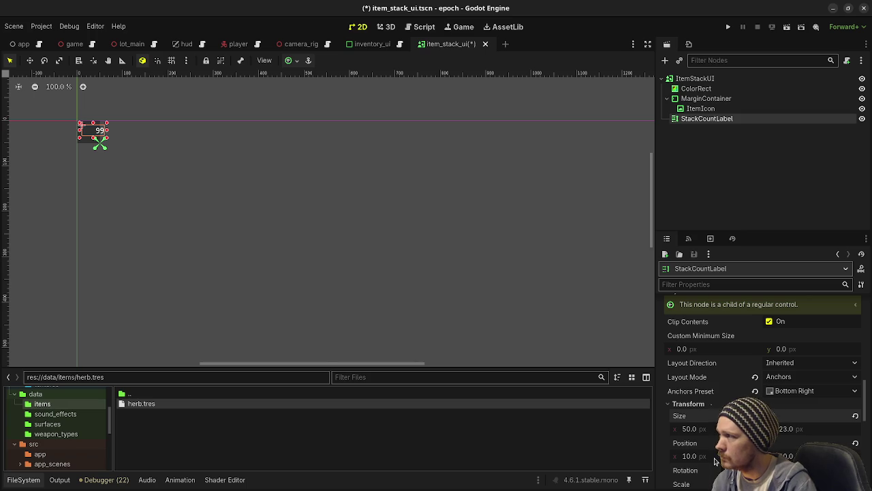
- Reapply the Bottom Right anchor preset and save item_stack_ui.tscn
left_click(290, 61)
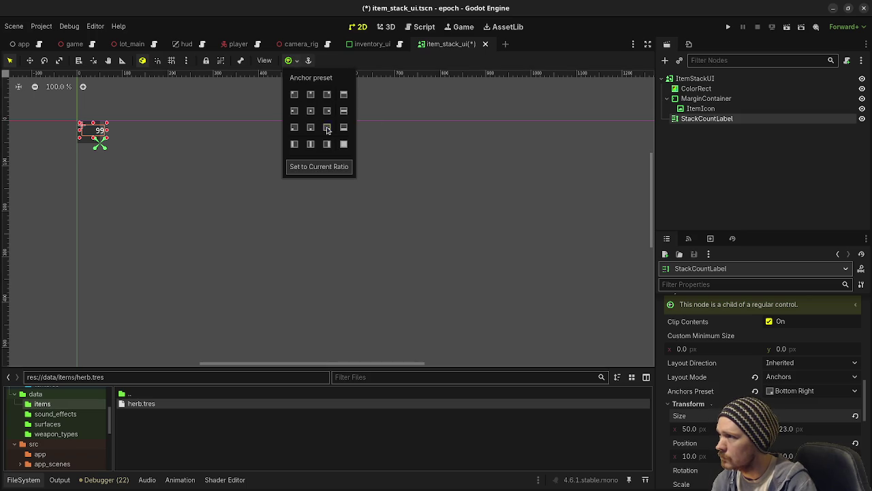
left_click(327, 129)
left_click(497, 185)
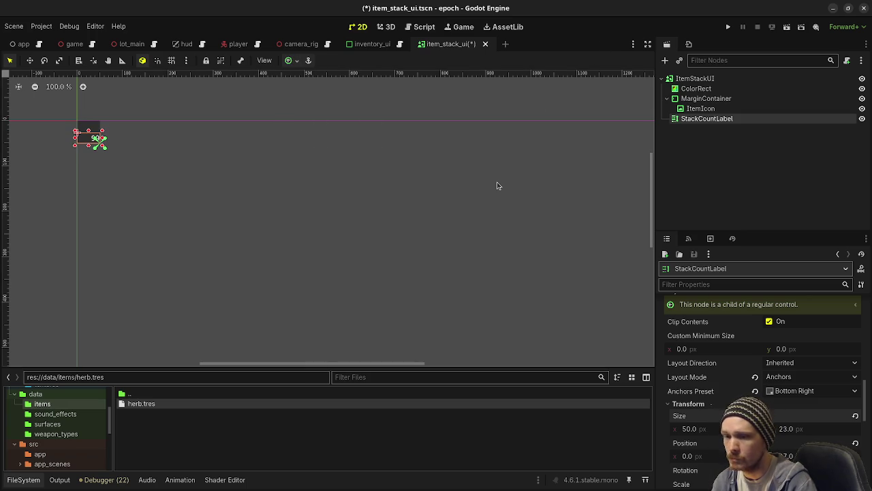
key("ctrl+s")
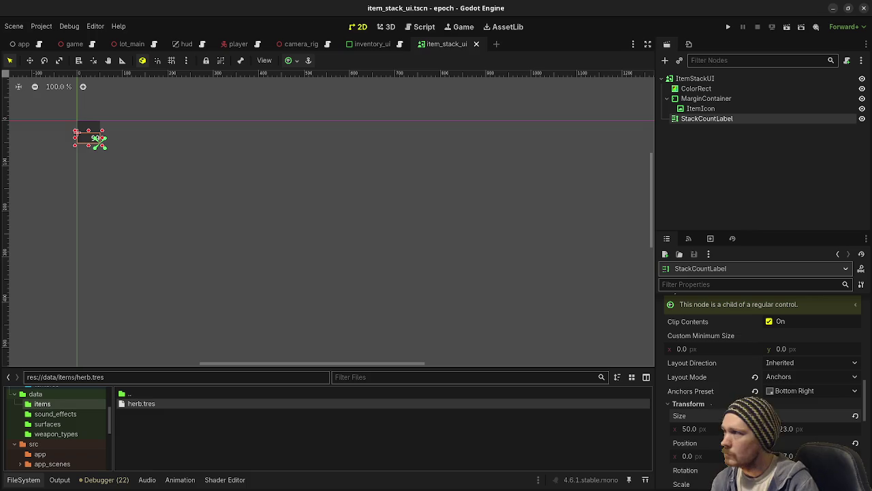
left_click(180, 210)
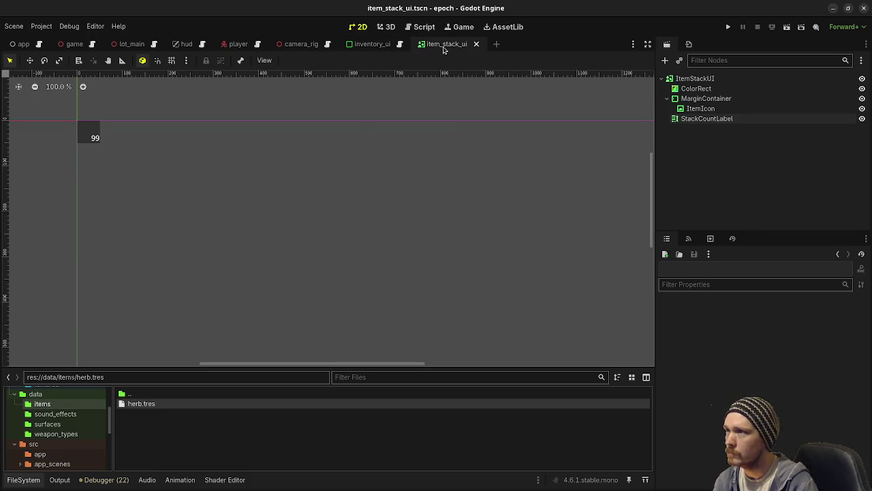
- Attach a new item_stack_ui.gd script to the ItemStackUI root node and save
left_click(757, 78)
left_click(847, 60)
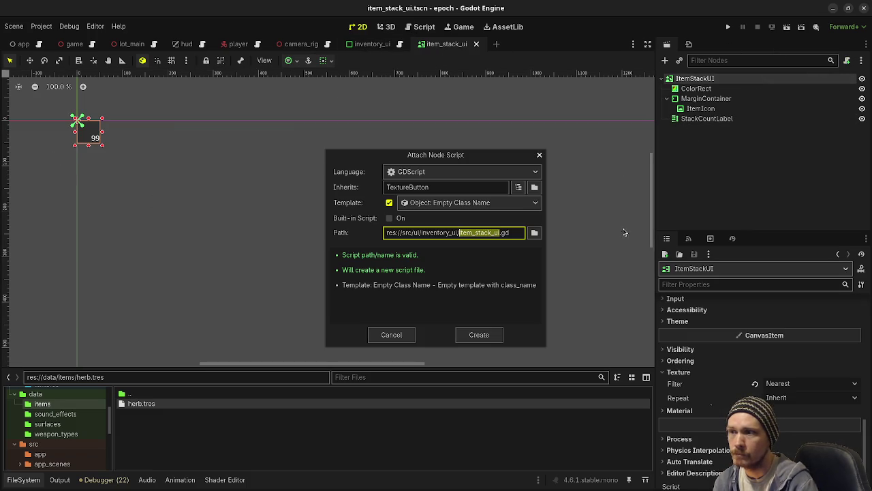
left_click(485, 340)
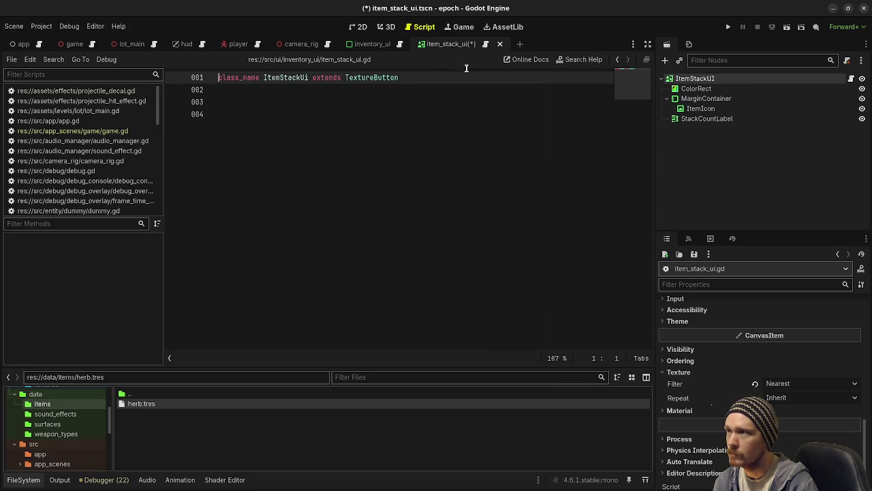
key("ctrl+s")
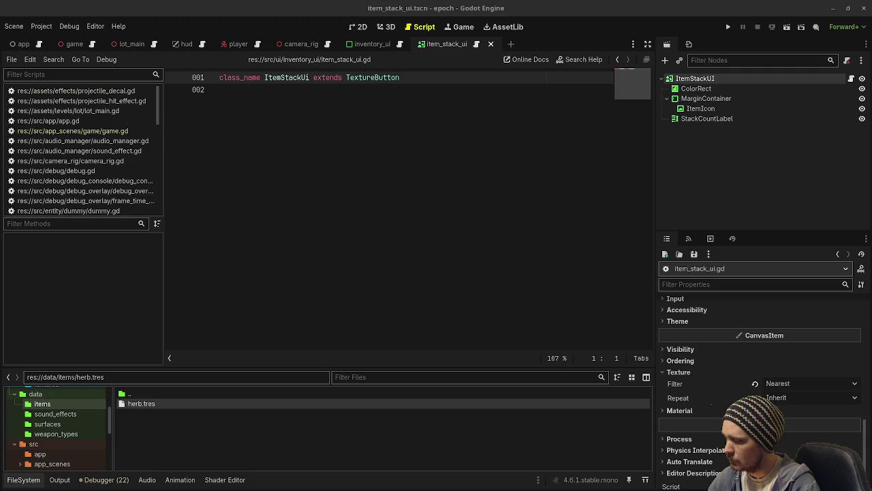
- Correct the class name from ItemStackUi to ItemStackUI in the script's class_name line
left_click_drag(404, 77, 220, 77)
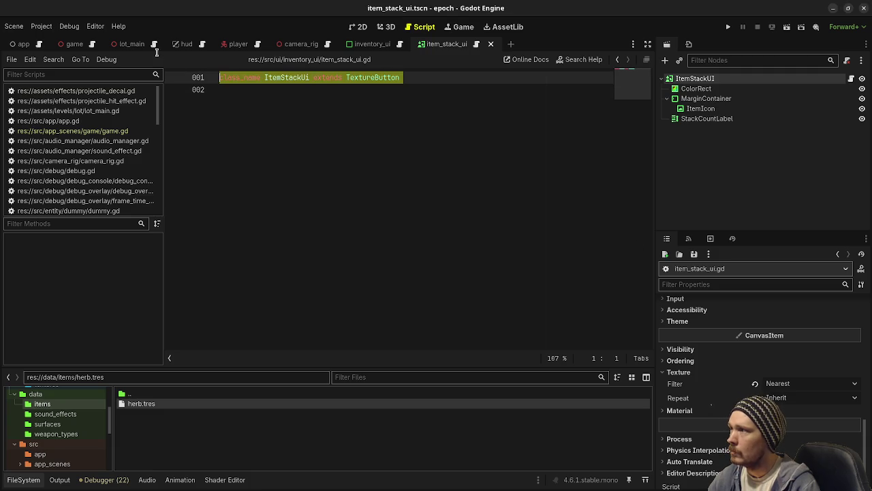
left_click(310, 77)
key("BackSpace")
type("I")
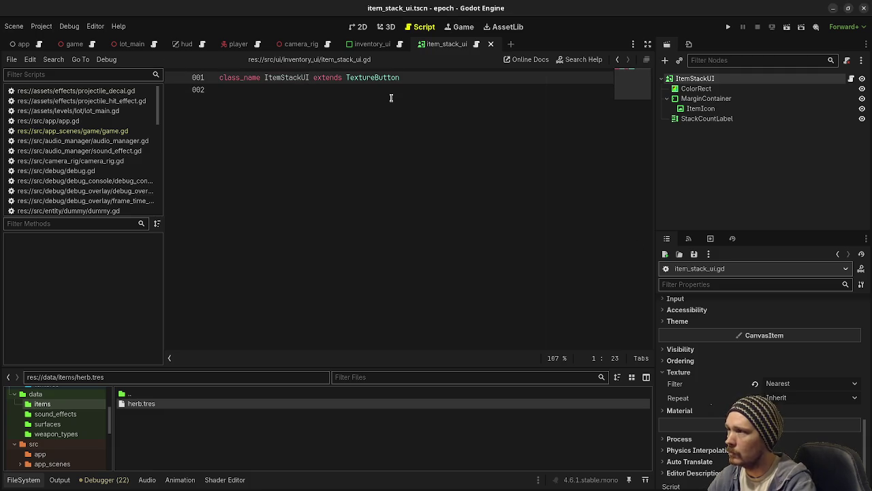